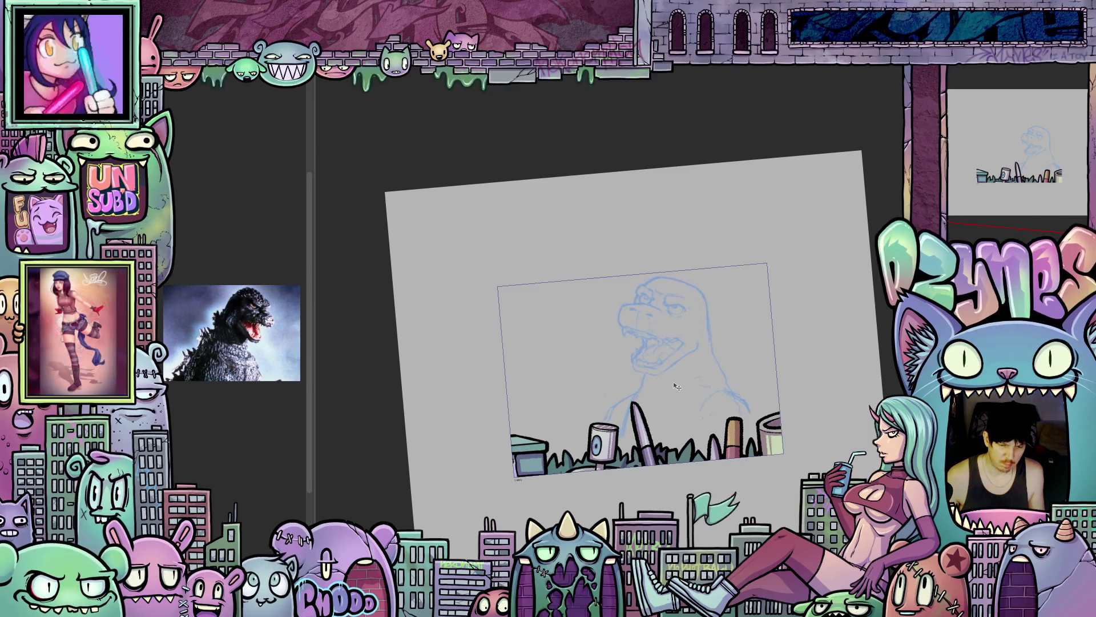
- Try scaling and rotating the Godzilla sketch, then discard that transform and level the view
scroll(683, 380, "up", 1)
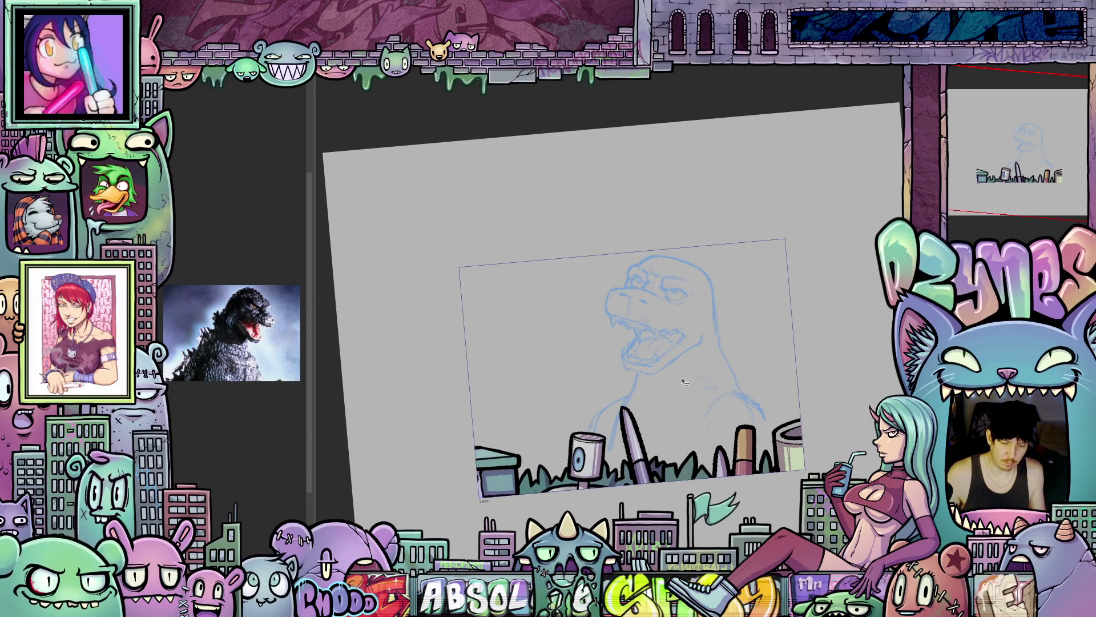
key("ctrl+t")
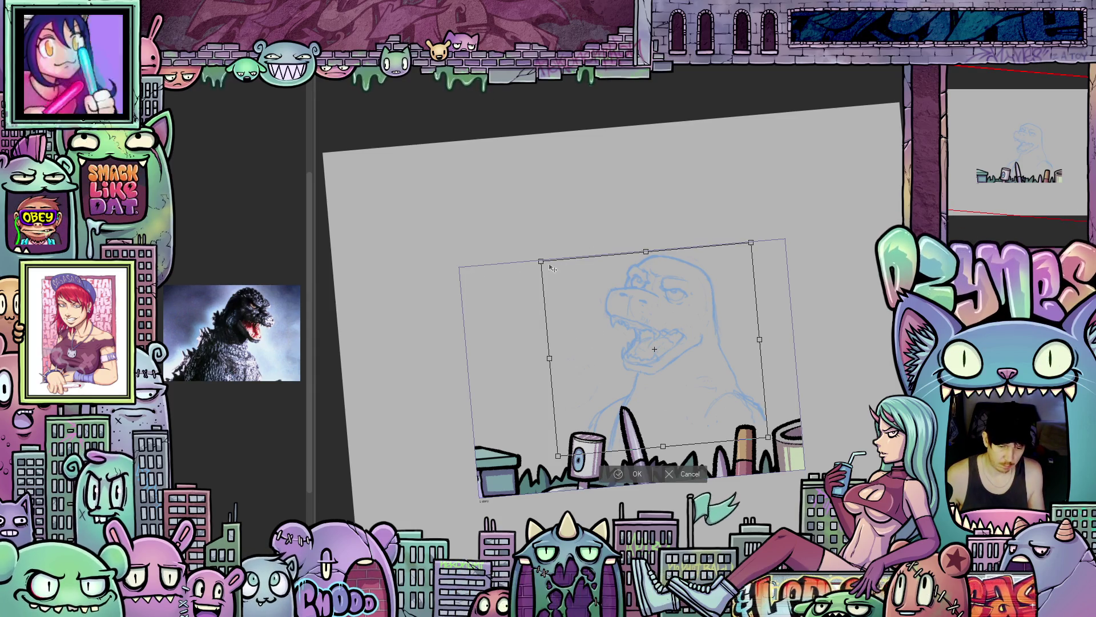
left_click_drag(549, 267, 566, 287)
mouse_move(683, 361)
left_mouse_down()
mouse_move(687, 350)
mouse_move(677, 353)
left_mouse_up()
mouse_move(760, 347)
left_mouse_down()
mouse_move(764, 361)
mouse_move(765, 344)
left_mouse_up()
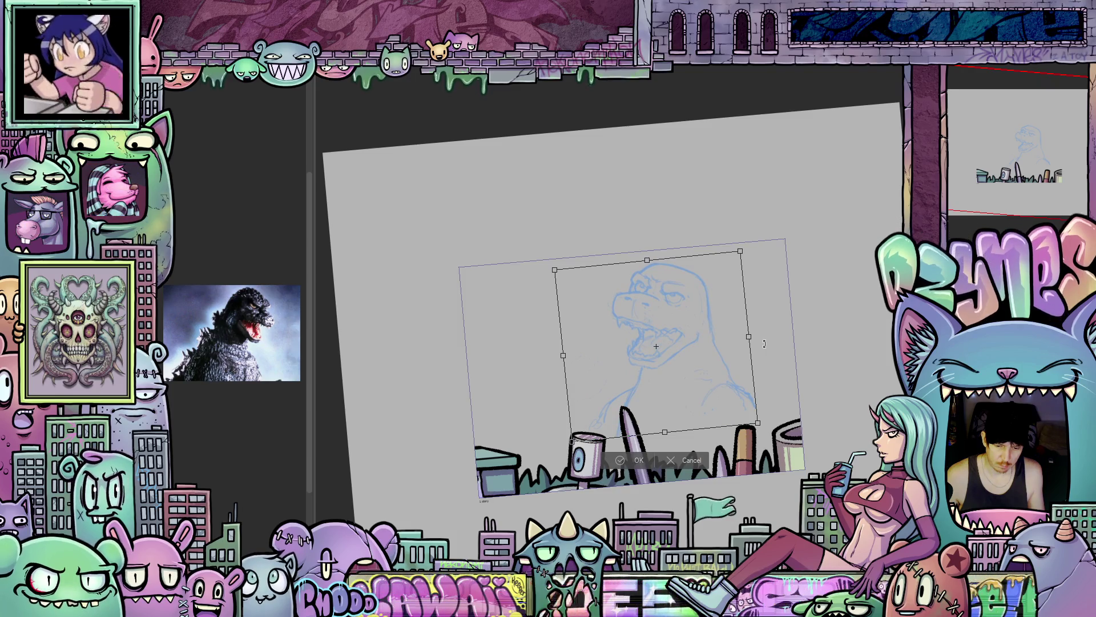
left_click_drag(765, 345, 764, 345)
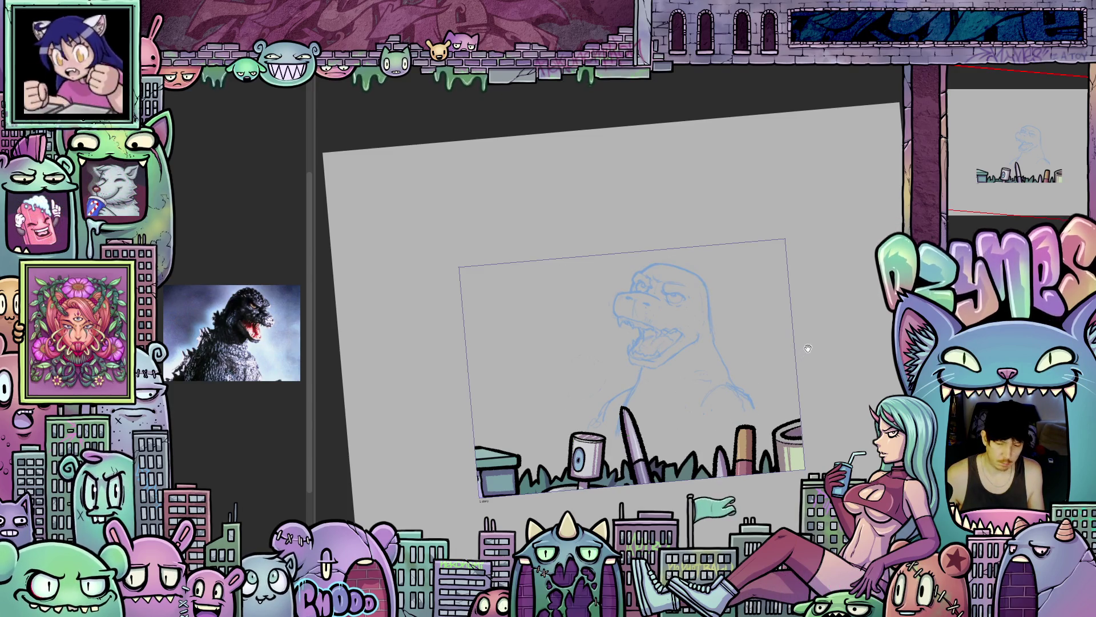
left_click_drag(800, 371, 807, 328)
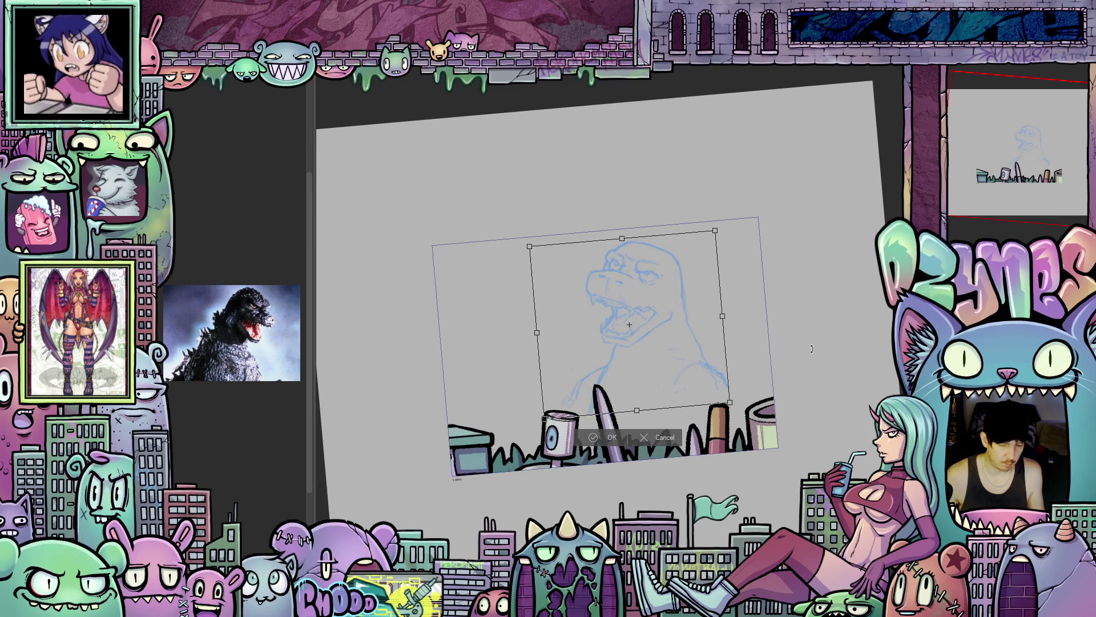
left_click(642, 439)
left_click_drag(806, 343, 818, 358)
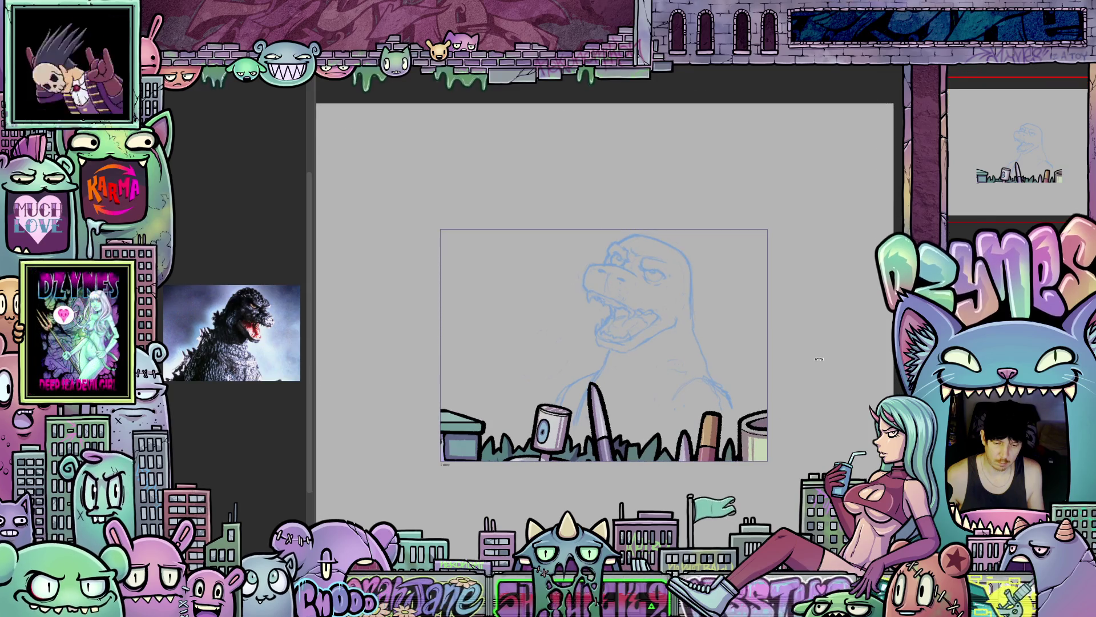
- Scale the sketch down slightly, shift it left on the page, and apply the transform
key("ctrl+t")
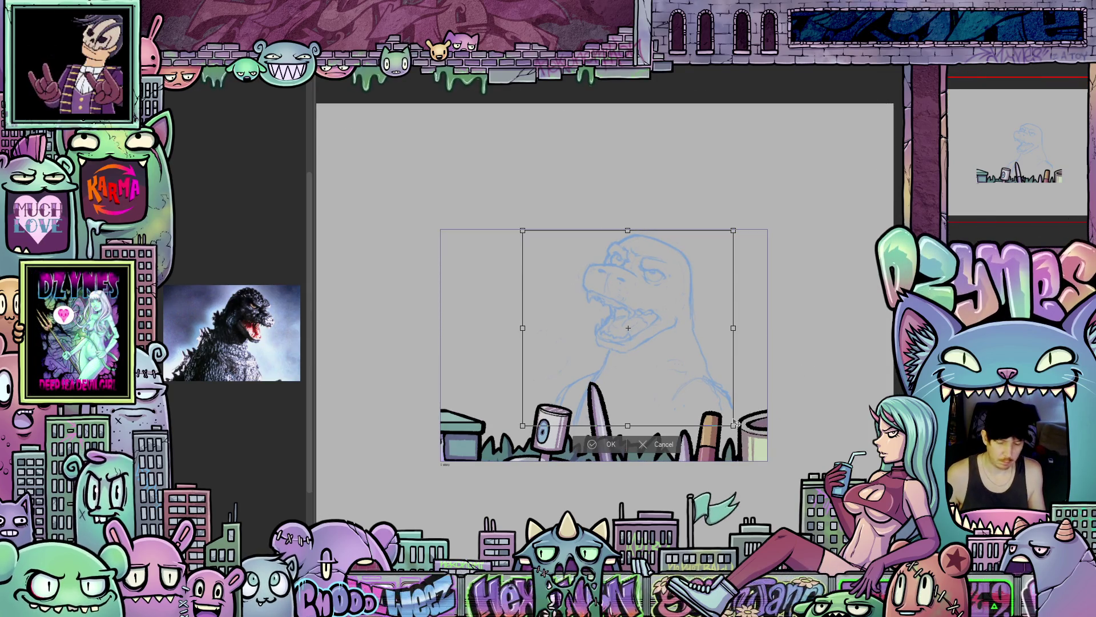
left_click_drag(736, 423, 714, 408)
left_click_drag(674, 374, 614, 376)
scroll(677, 497, "up", 3)
key("Return")
key("ctrl+t")
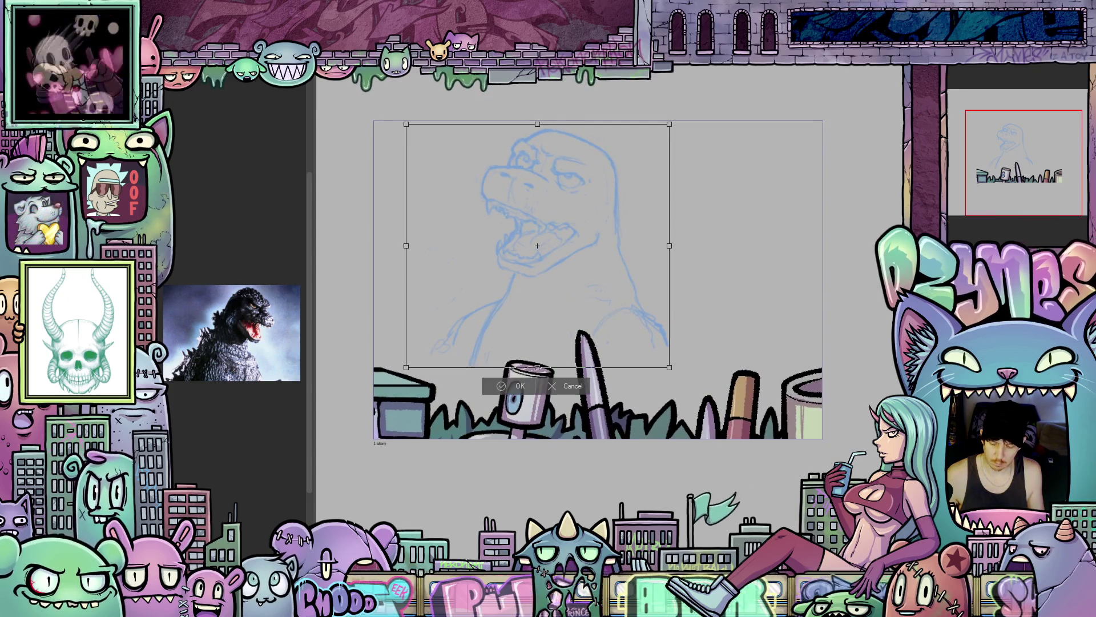
key("p")
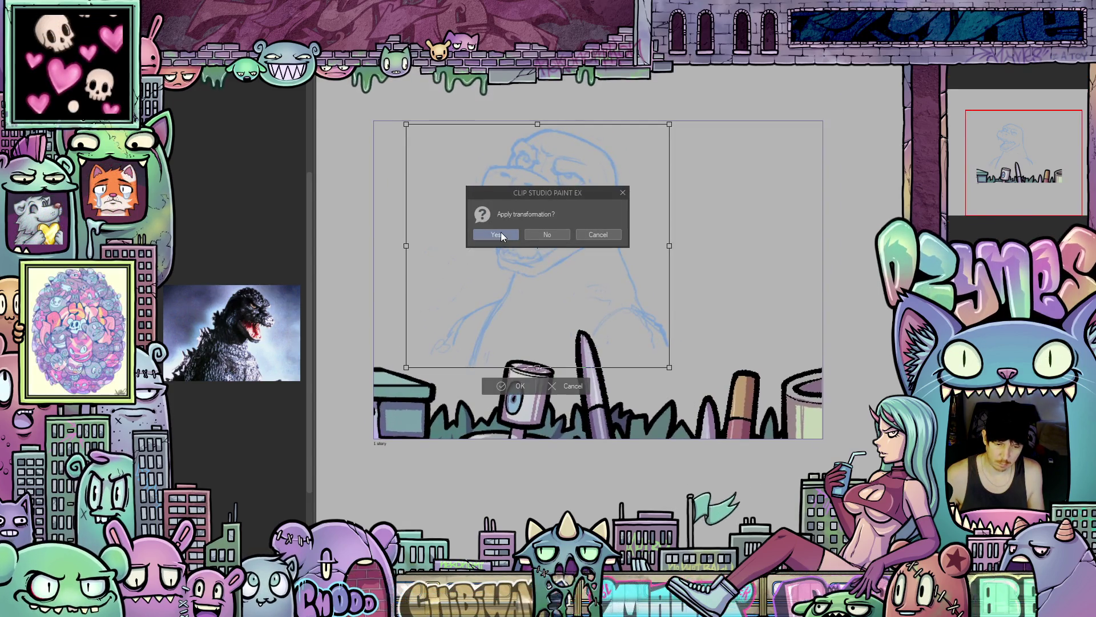
left_click(497, 235)
mouse_move(411, 258)
left_mouse_down()
mouse_move(521, 258)
mouse_move(511, 258)
left_mouse_up()
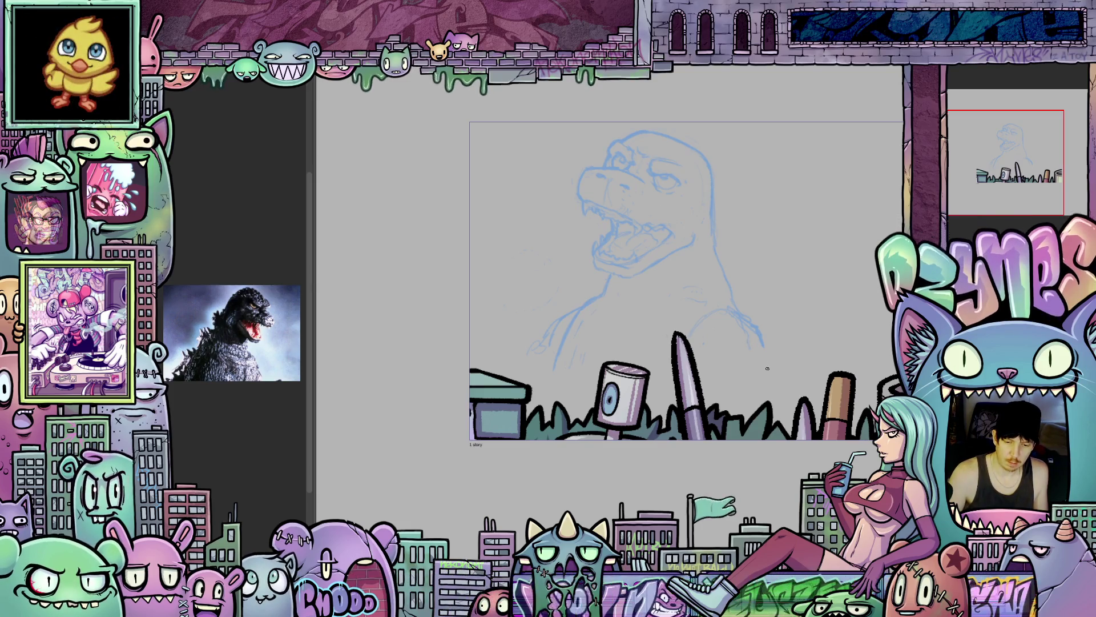
- Add a pencil stroke at the kaiju's shoulder, then move the sketch down-right and back left
left_click_drag(782, 384, 731, 381)
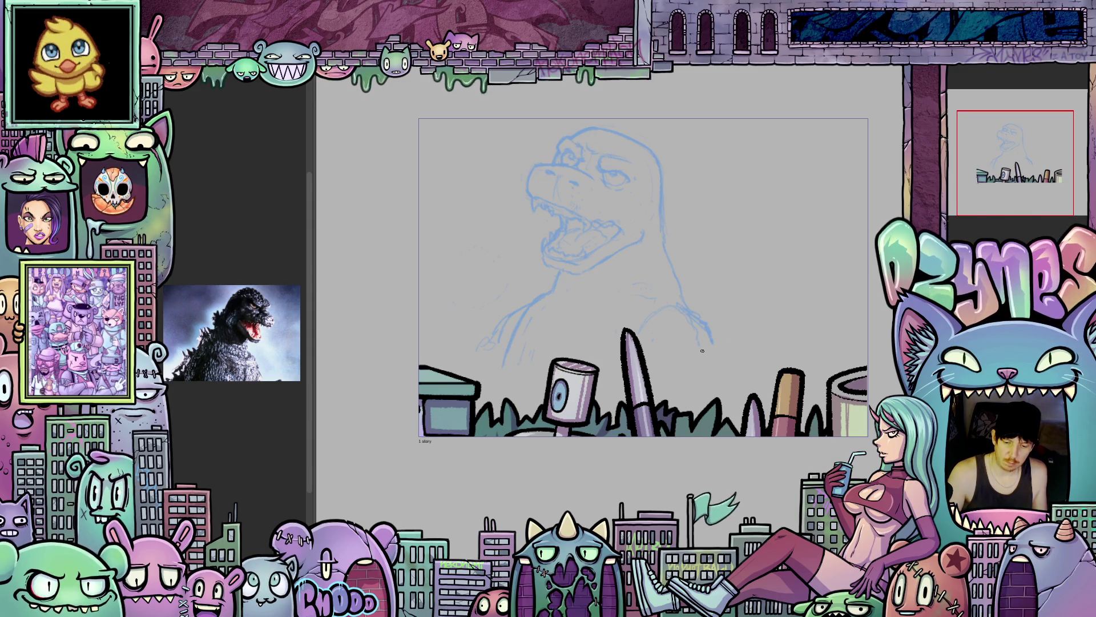
mouse_move(739, 337)
left_mouse_down()
mouse_move(689, 362)
mouse_move(695, 404)
mouse_move(679, 403)
mouse_move(699, 391)
mouse_move(685, 398)
left_mouse_up()
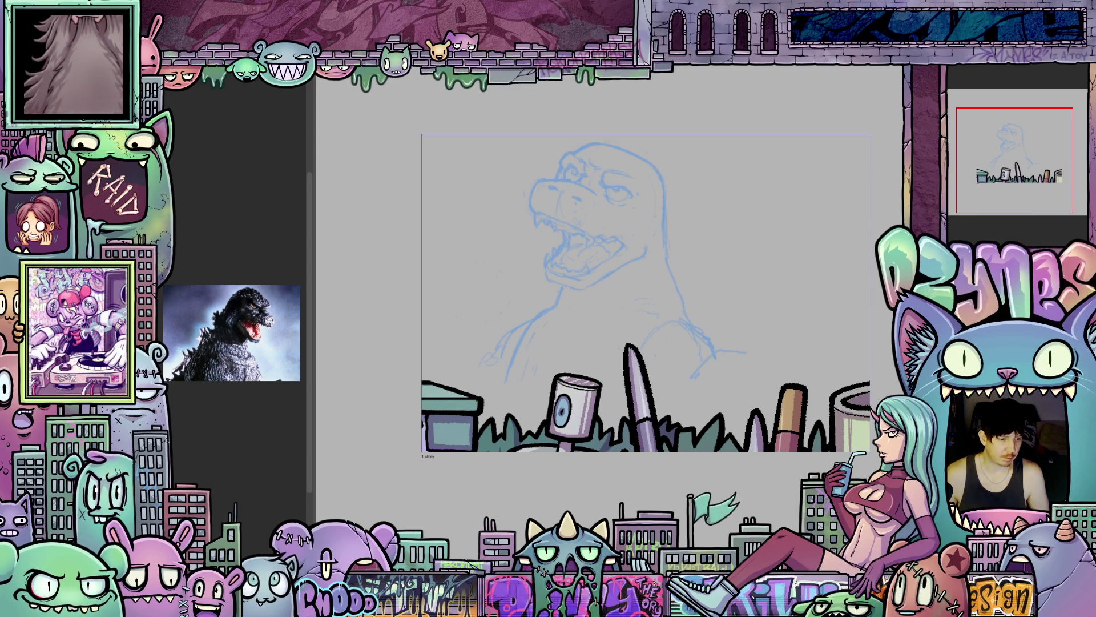
mouse_move(643, 272)
left_mouse_down()
mouse_move(748, 351)
mouse_move(805, 435)
mouse_move(756, 368)
mouse_move(716, 338)
mouse_move(691, 337)
mouse_move(662, 293)
mouse_move(611, 276)
mouse_move(611, 489)
mouse_move(756, 371)
mouse_move(753, 275)
mouse_move(694, 273)
mouse_move(753, 271)
mouse_move(653, 270)
left_mouse_up()
left_click_drag(637, 276, 611, 272)
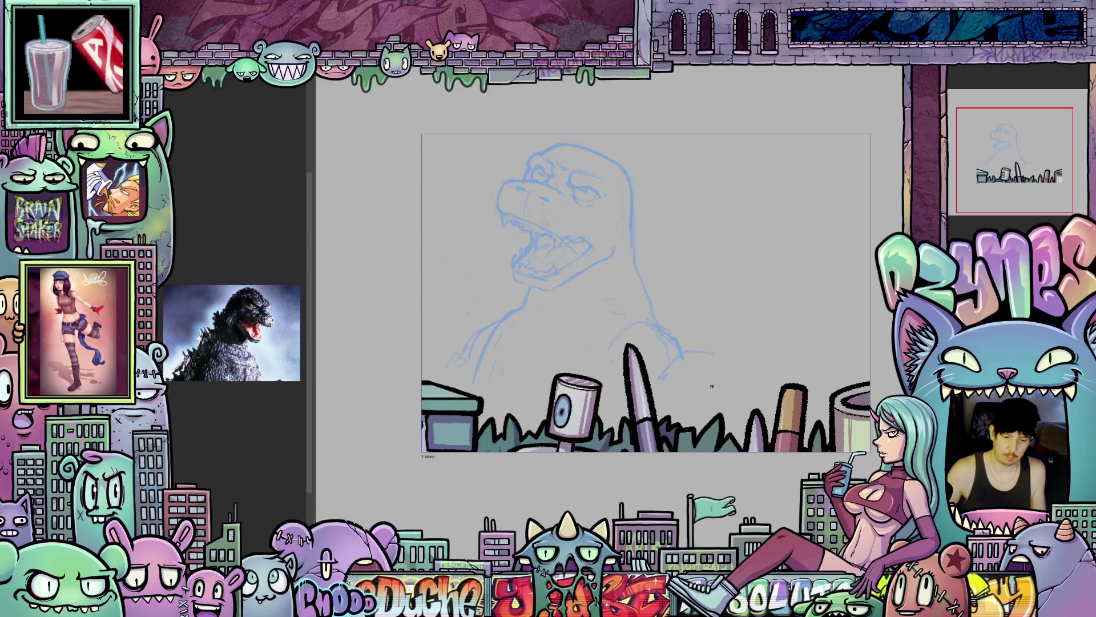
- Draw the tail's outer curve, tip and inner edges on the right, then nudge the sketch right
mouse_move(687, 356)
left_mouse_down()
mouse_move(695, 374)
mouse_move(676, 396)
left_mouse_up()
mouse_move(709, 438)
left_mouse_down()
mouse_move(668, 416)
mouse_move(722, 471)
mouse_move(705, 457)
left_mouse_up()
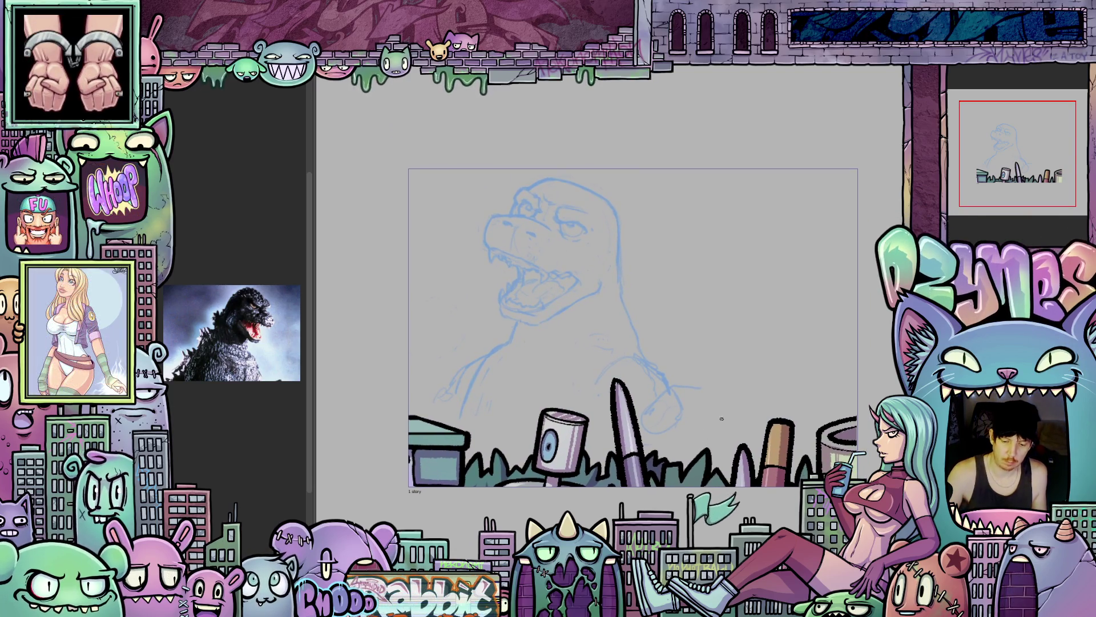
mouse_move(745, 403)
left_mouse_down()
mouse_move(718, 268)
mouse_move(767, 216)
left_mouse_up()
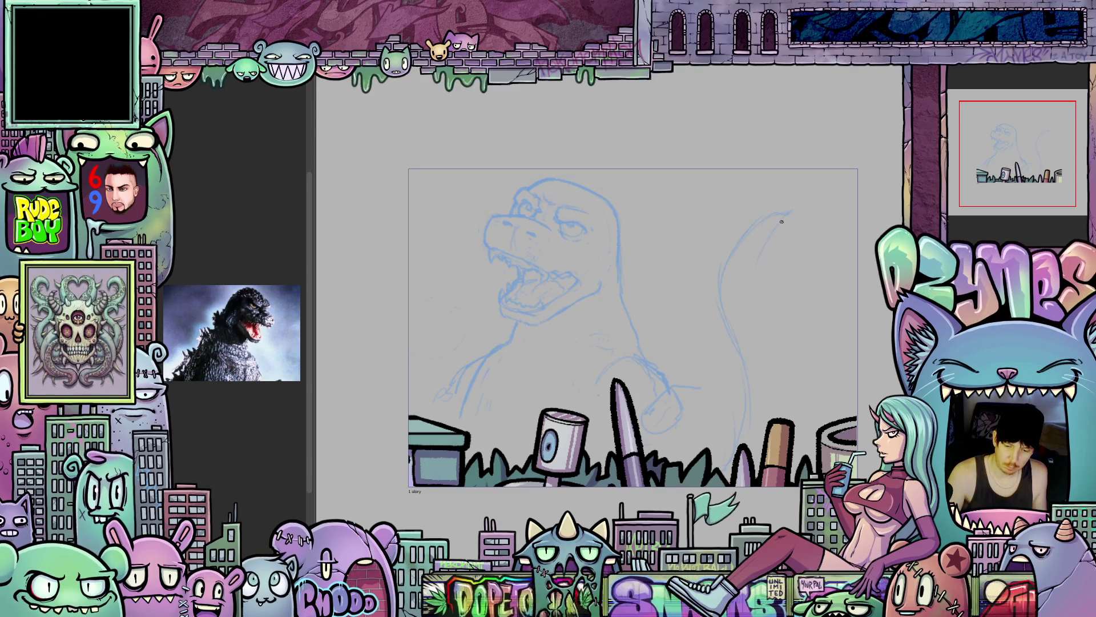
left_click_drag(785, 214, 795, 209)
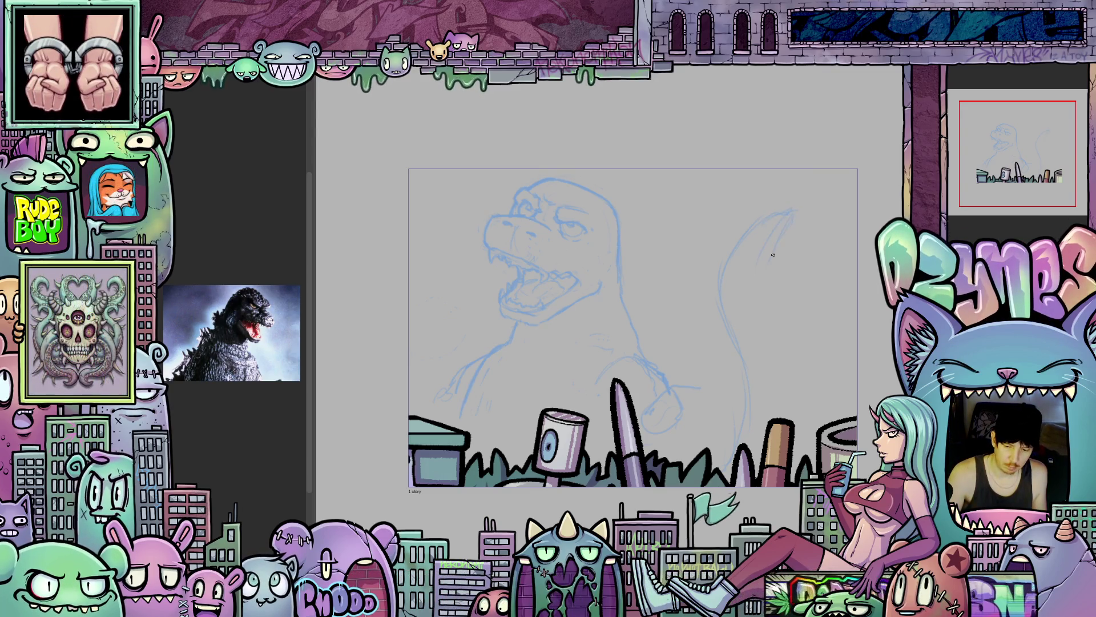
left_click_drag(766, 269, 793, 361)
left_click_drag(820, 407, 798, 362)
mouse_move(639, 423)
left_mouse_down()
mouse_move(762, 402)
mouse_move(756, 410)
mouse_move(773, 382)
mouse_move(720, 363)
mouse_move(602, 364)
mouse_move(579, 376)
left_mouse_up()
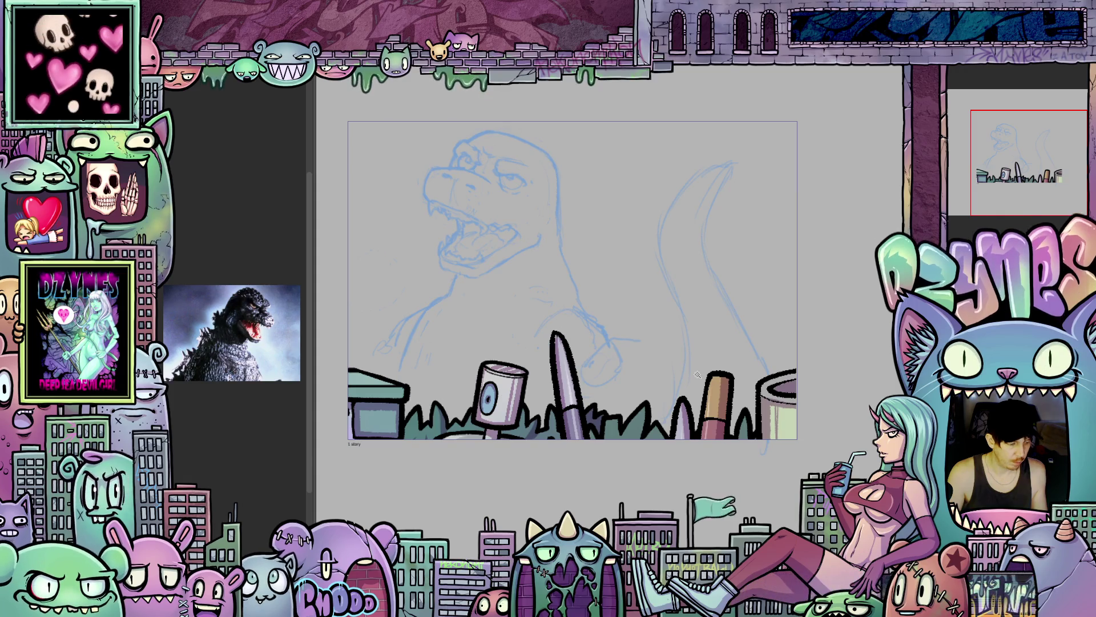
left_click_drag(680, 361, 751, 394)
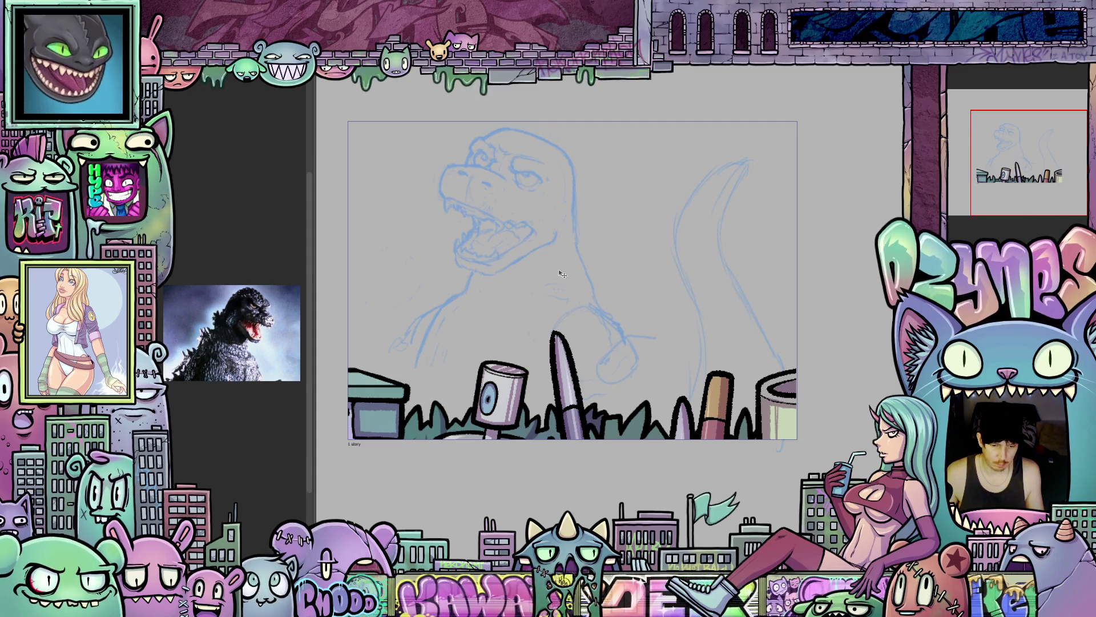
- Move the sketch layer slightly right and up, then centre and tilt the view for drawing
left_click_drag(562, 274, 567, 269)
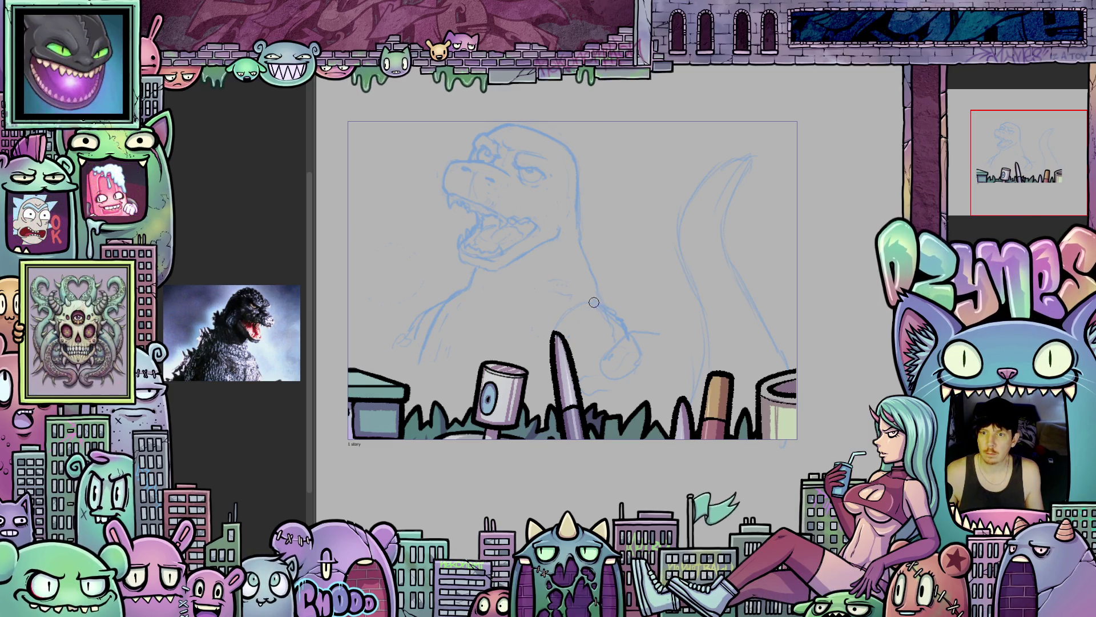
scroll(503, 289, "up", 1)
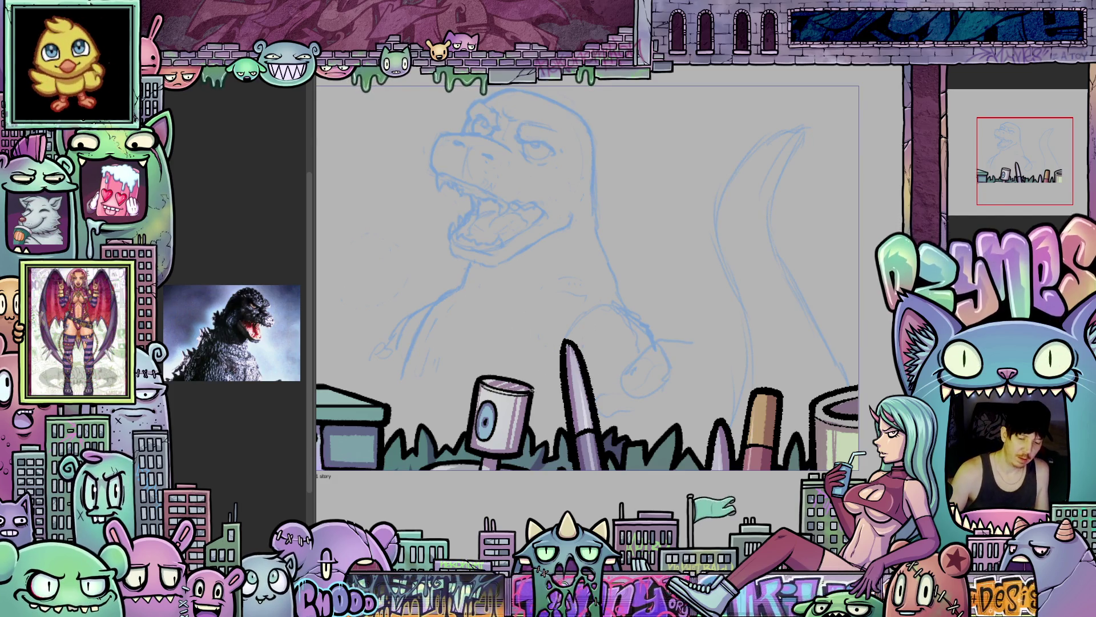
left_click_drag(531, 390, 600, 438)
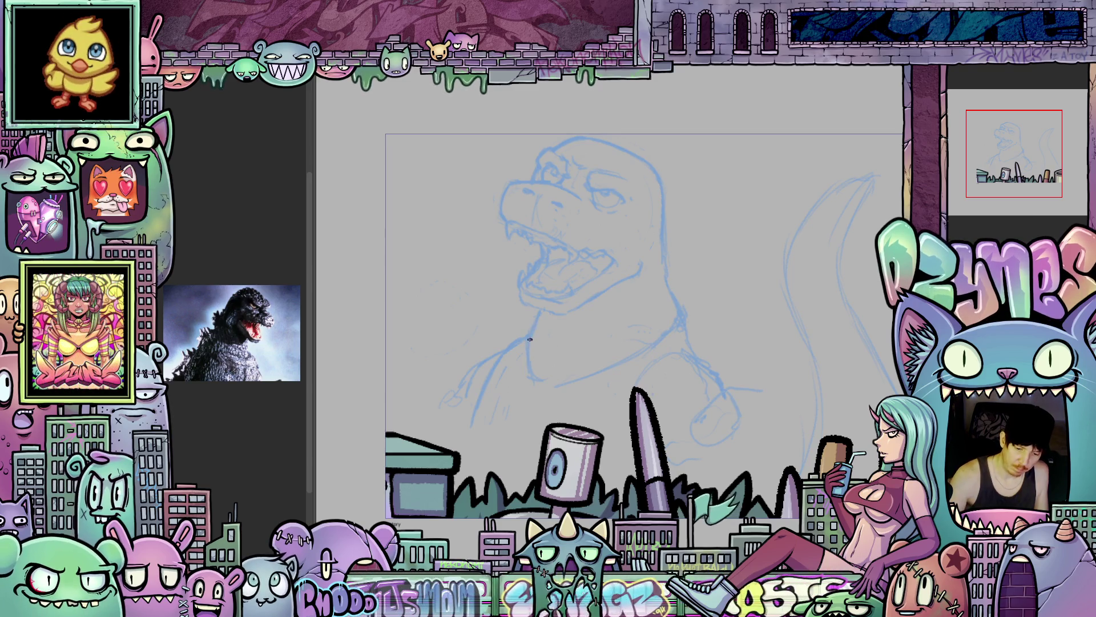
left_click_drag(626, 375, 647, 329)
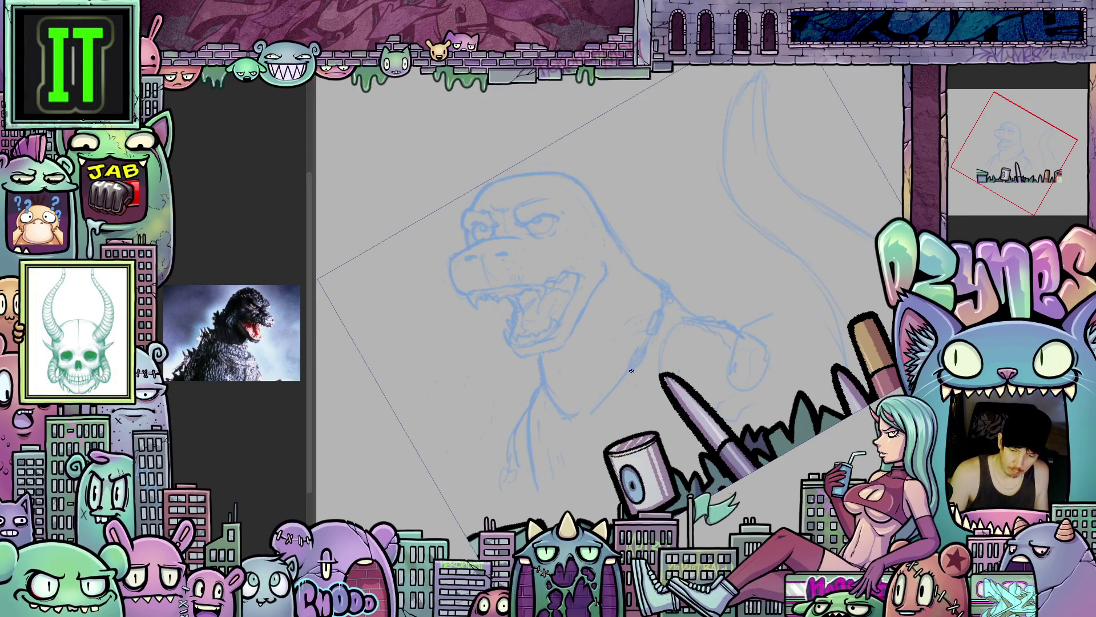
left_click_drag(611, 395, 622, 376)
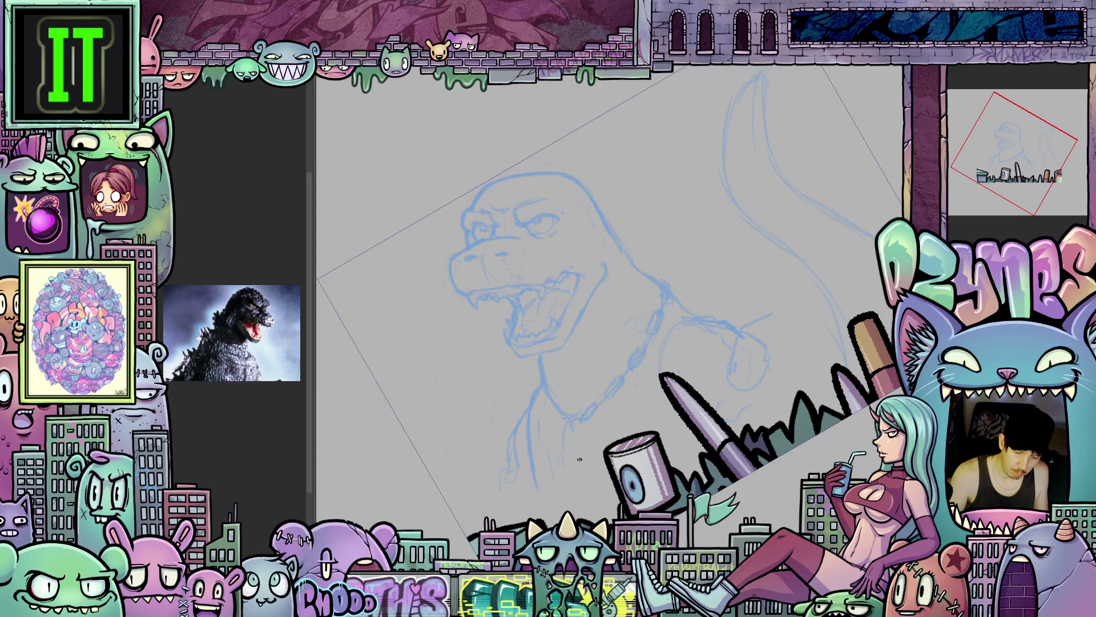
left_click_drag(666, 434, 644, 423)
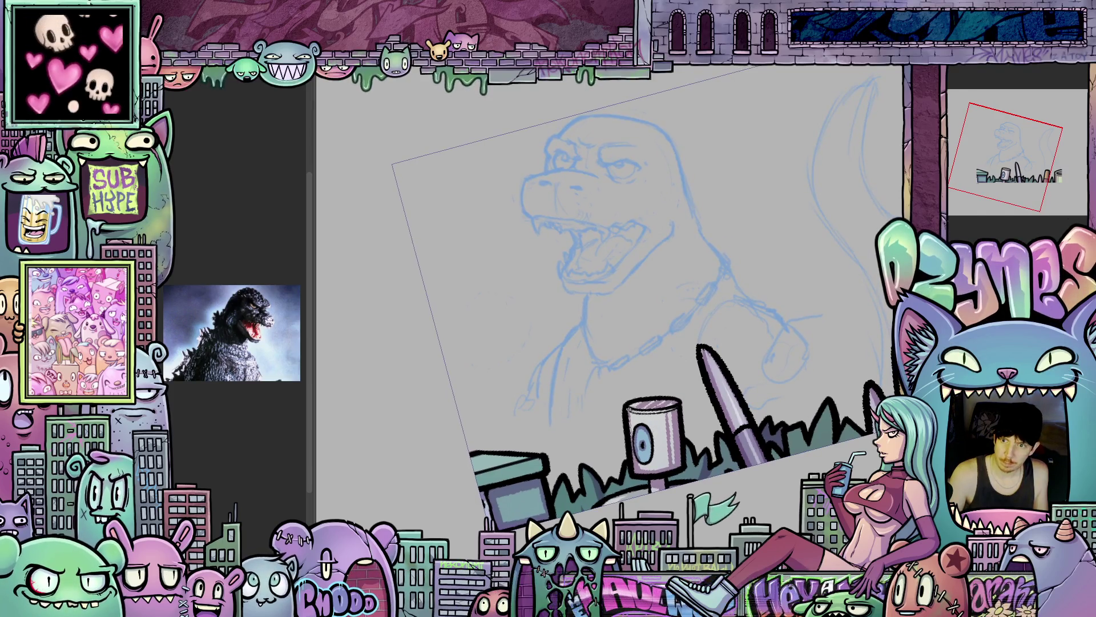
left_click_drag(615, 447, 646, 453)
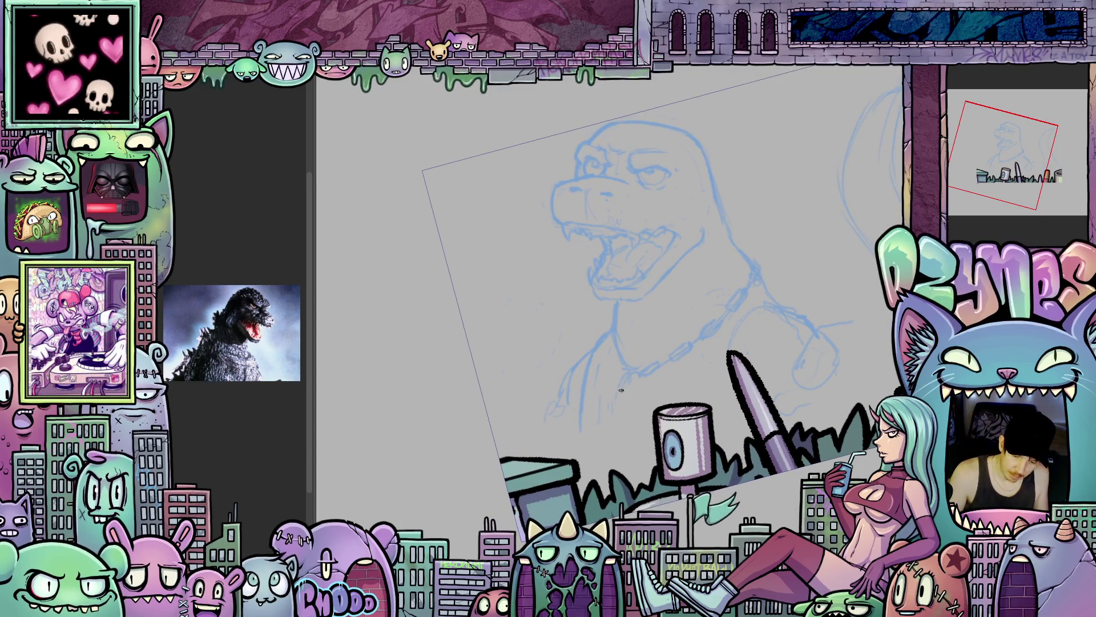
left_click_drag(619, 426, 654, 424)
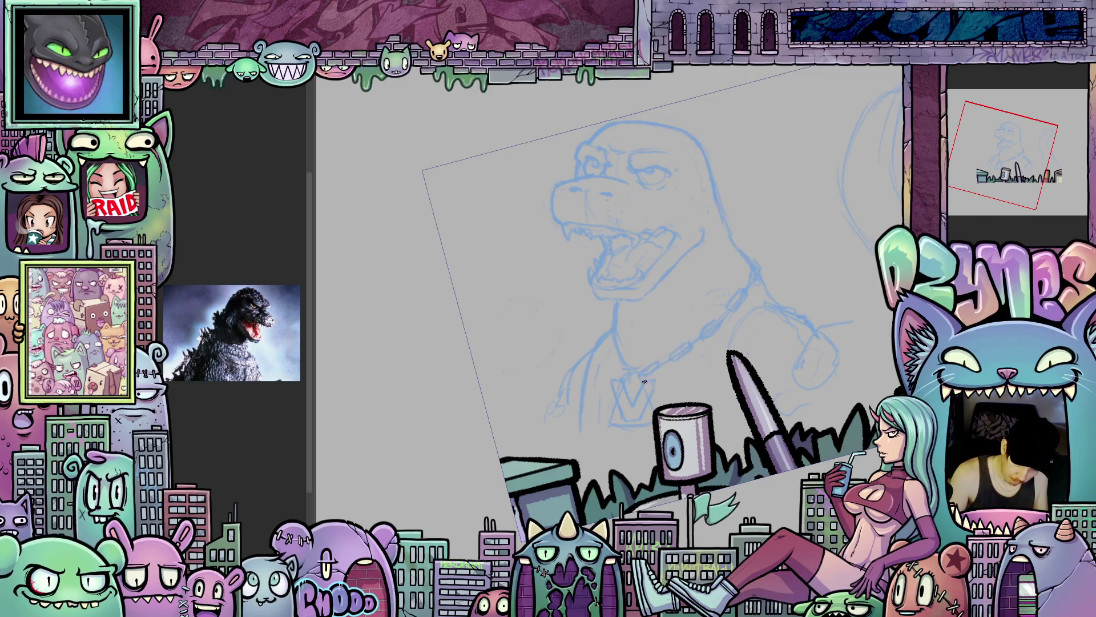
mouse_move(648, 398)
left_mouse_down()
mouse_move(640, 342)
mouse_move(656, 491)
mouse_move(654, 469)
left_mouse_up()
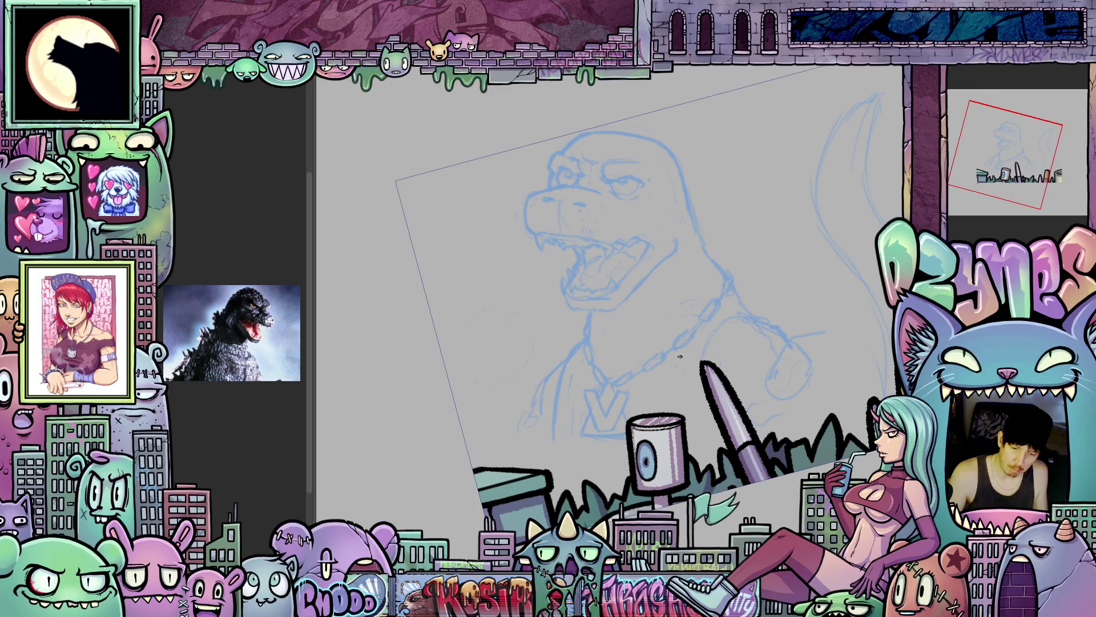
left_click_drag(681, 364, 675, 313)
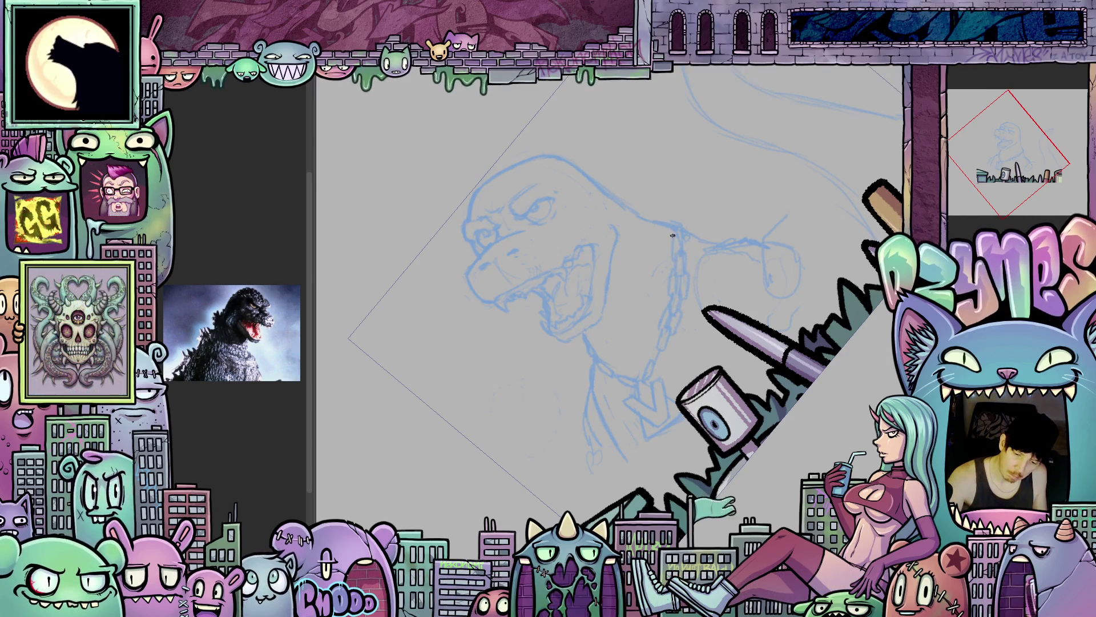
left_click_drag(688, 257, 776, 366)
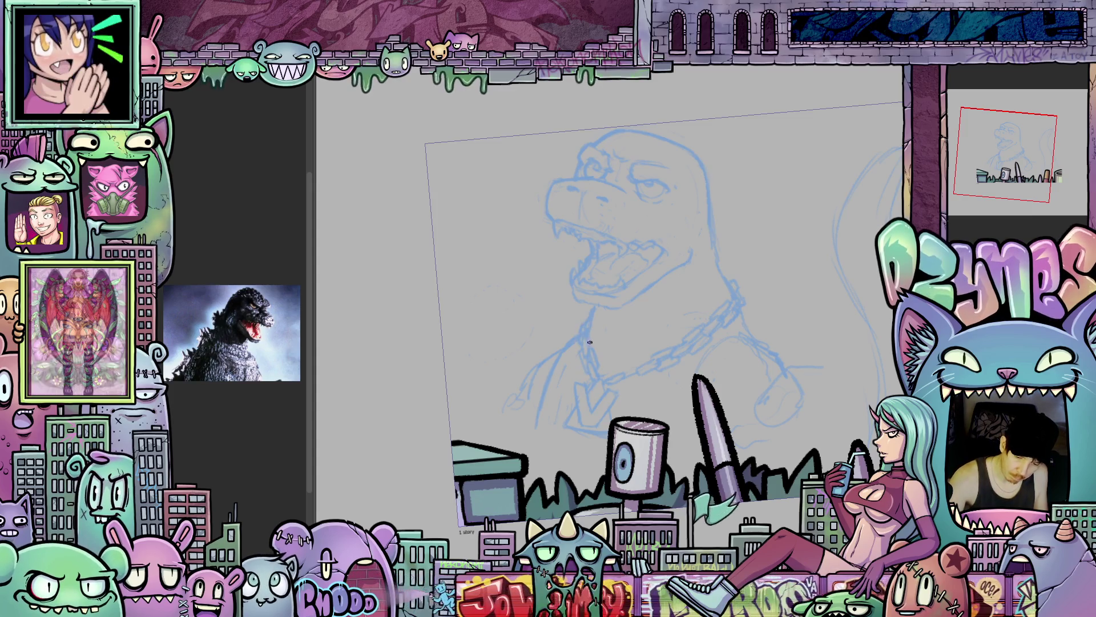
mouse_move(719, 433)
left_mouse_down()
mouse_move(757, 366)
mouse_move(757, 418)
mouse_move(710, 410)
mouse_move(729, 434)
left_mouse_up()
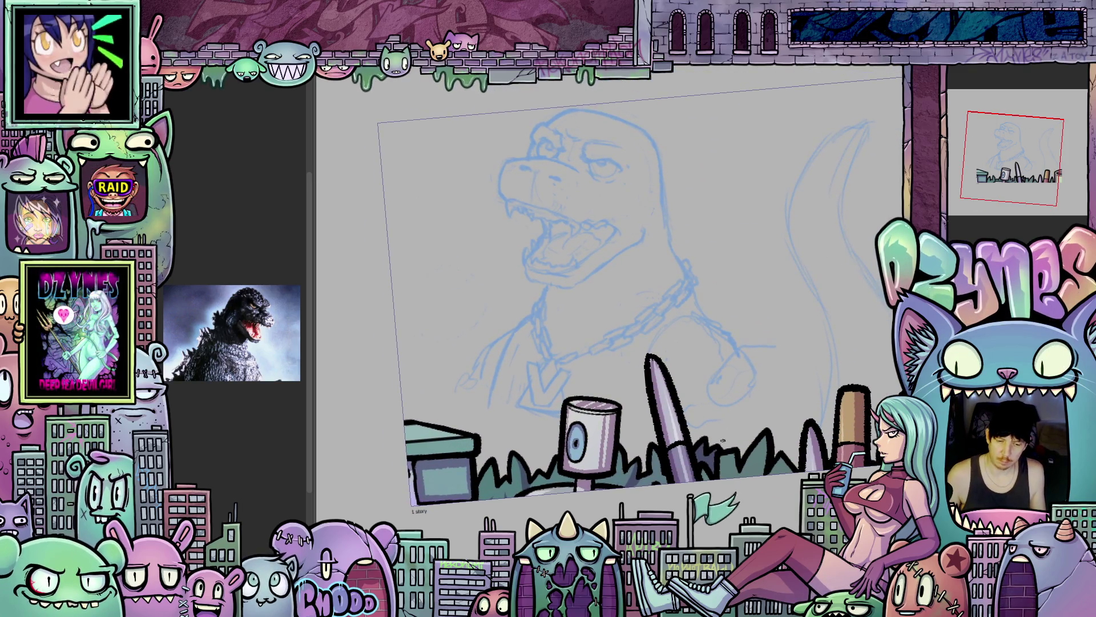
- Zoom out, reset the canvas rotation to level with the 5 shortcut, and re-centre the page
key("ctrl+minus")
key("ctrl+minus")
key("5")
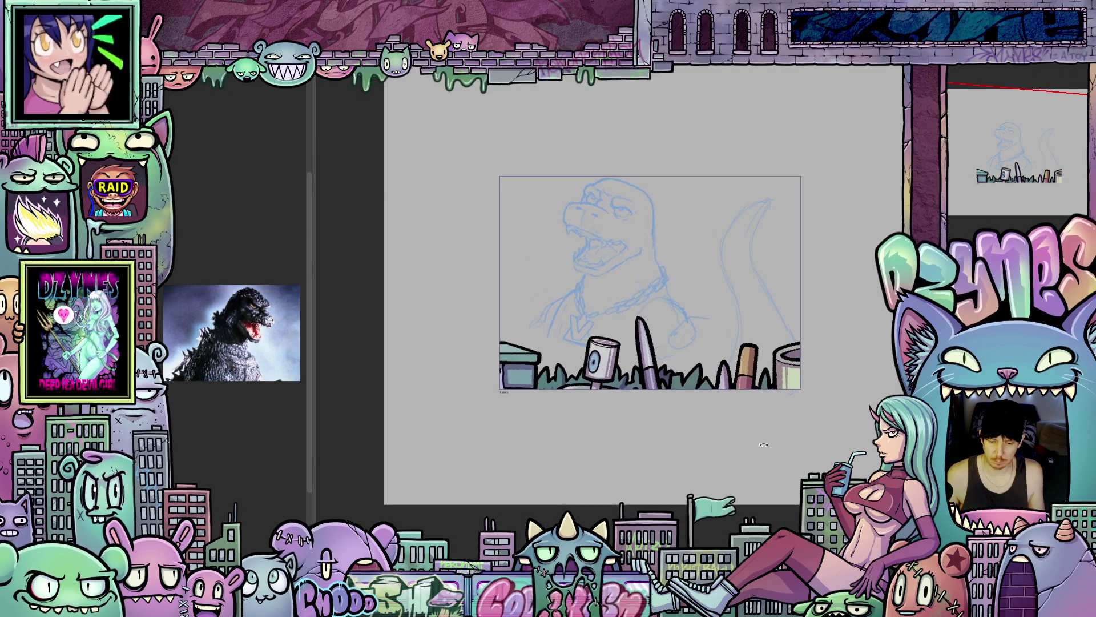
mouse_move(693, 417)
left_mouse_down()
mouse_move(706, 381)
mouse_move(707, 439)
mouse_move(728, 460)
left_mouse_up()
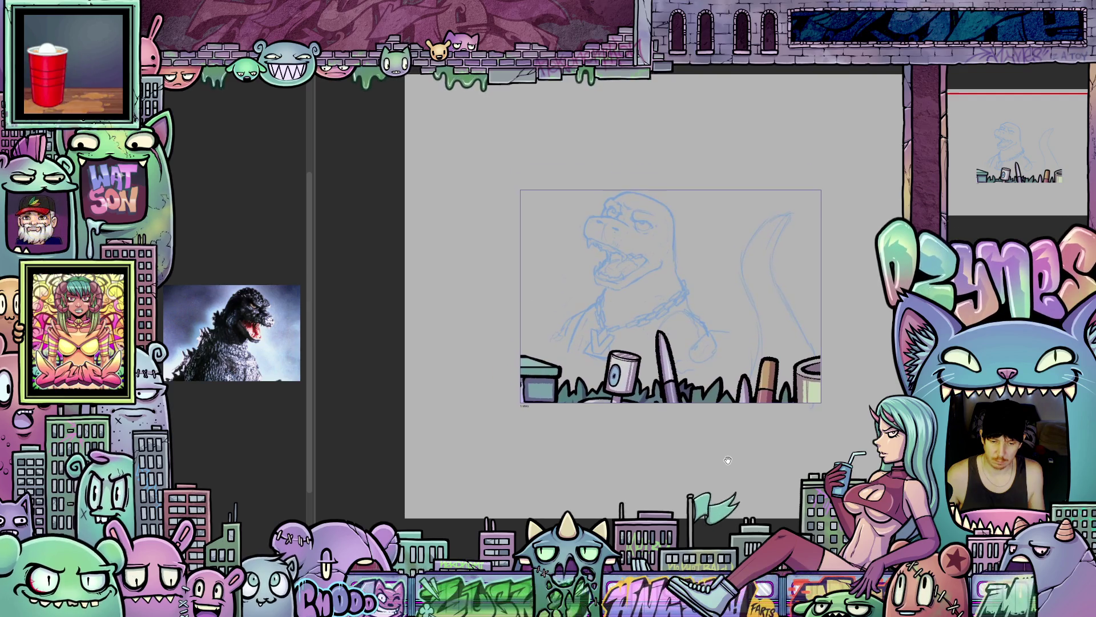
scroll(558, 275, "up", 5)
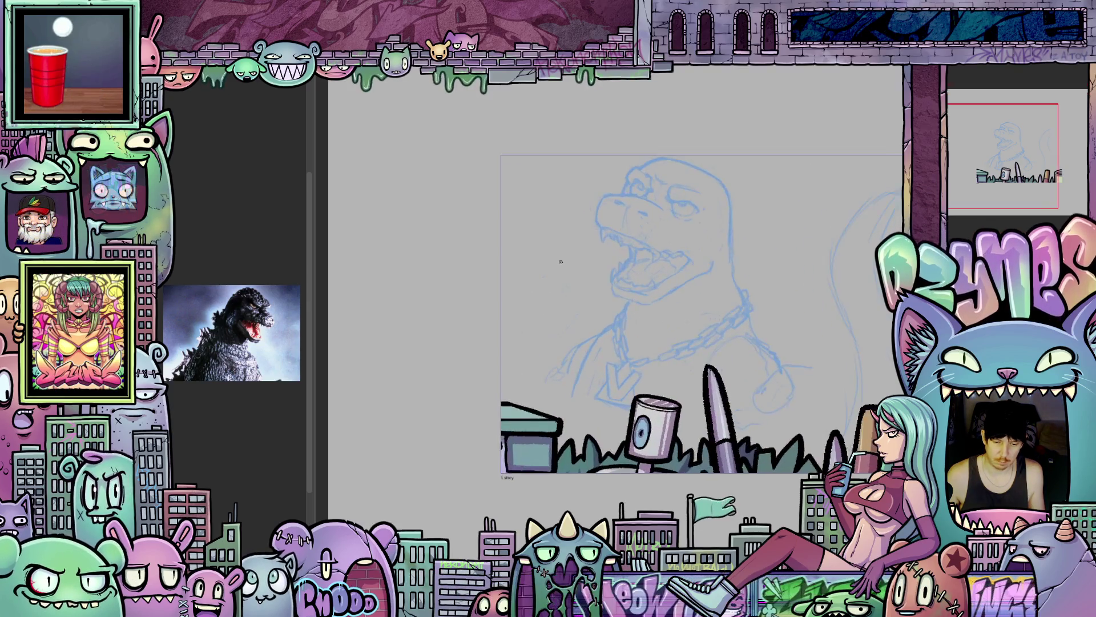
- Pencil the letters RAWR inside the speech bubble next to the open jaws, then zoom to review
mouse_move(604, 295)
left_mouse_down()
mouse_move(605, 338)
mouse_move(634, 356)
mouse_move(695, 312)
mouse_move(694, 292)
mouse_move(616, 295)
mouse_move(689, 296)
mouse_move(694, 319)
left_mouse_up()
mouse_move(615, 323)
left_mouse_down()
mouse_move(661, 319)
mouse_move(678, 332)
left_mouse_up()
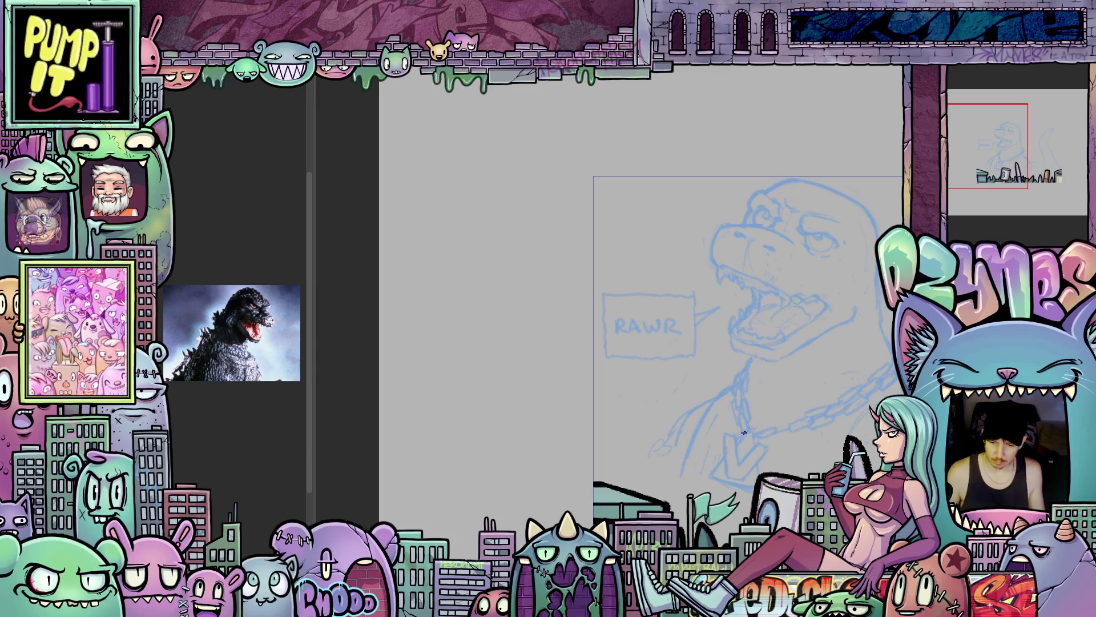
scroll(684, 344, "down", 3)
mouse_move(711, 327)
left_mouse_down()
mouse_move(709, 346)
mouse_move(701, 323)
mouse_move(726, 356)
left_mouse_up()
scroll(677, 394, "up", 2)
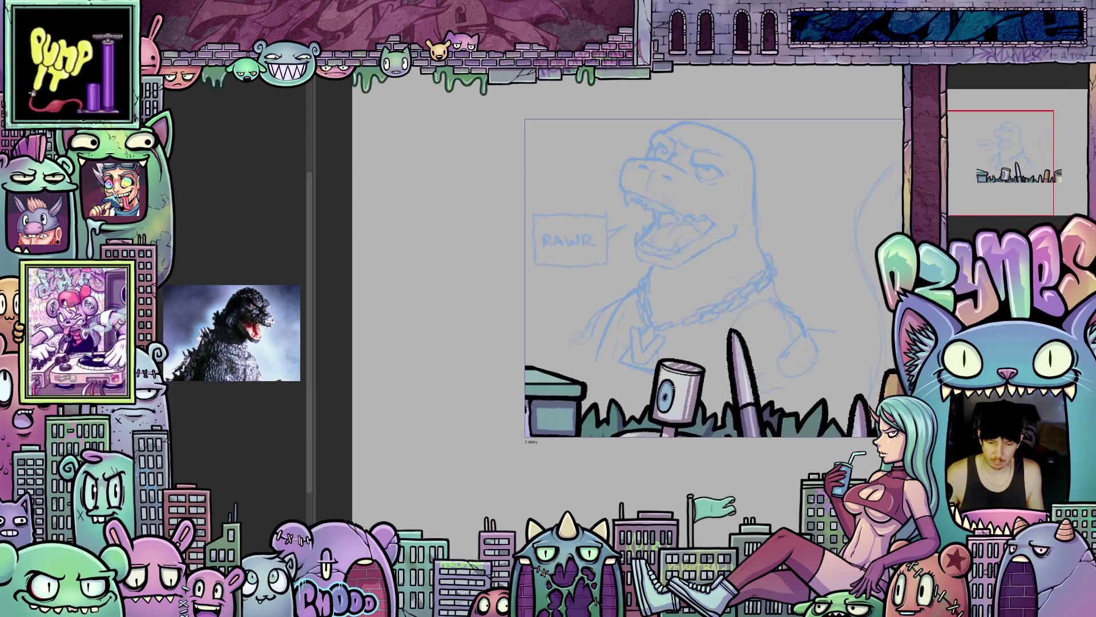
scroll(628, 274, "up", 5)
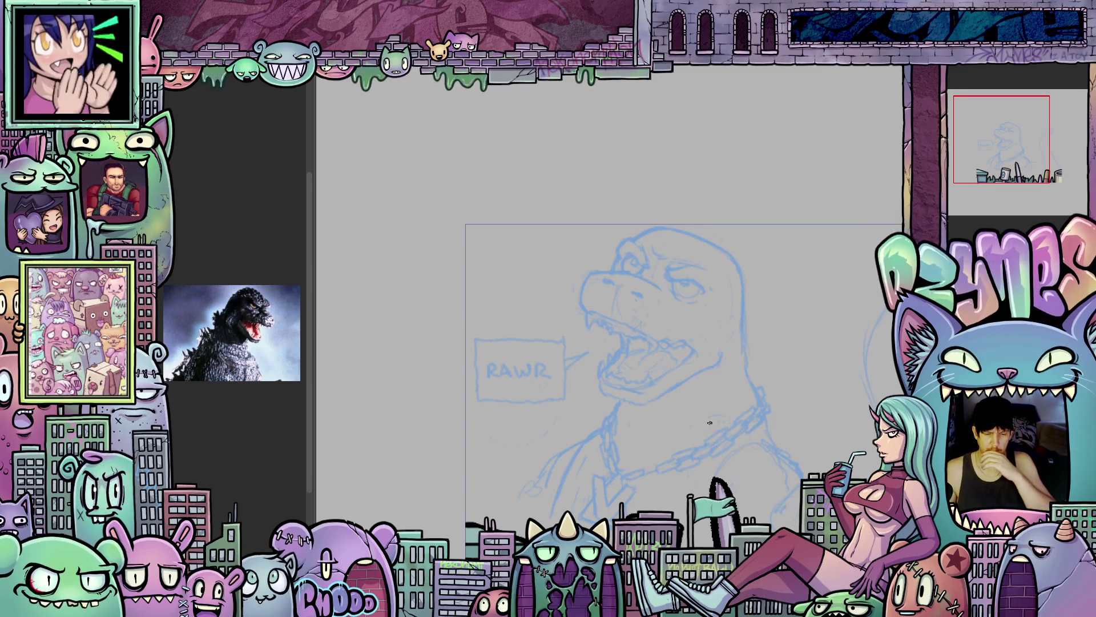
scroll(710, 423, "down", 2)
mouse_move(709, 423)
left_mouse_down()
mouse_move(675, 336)
mouse_move(679, 362)
left_mouse_up()
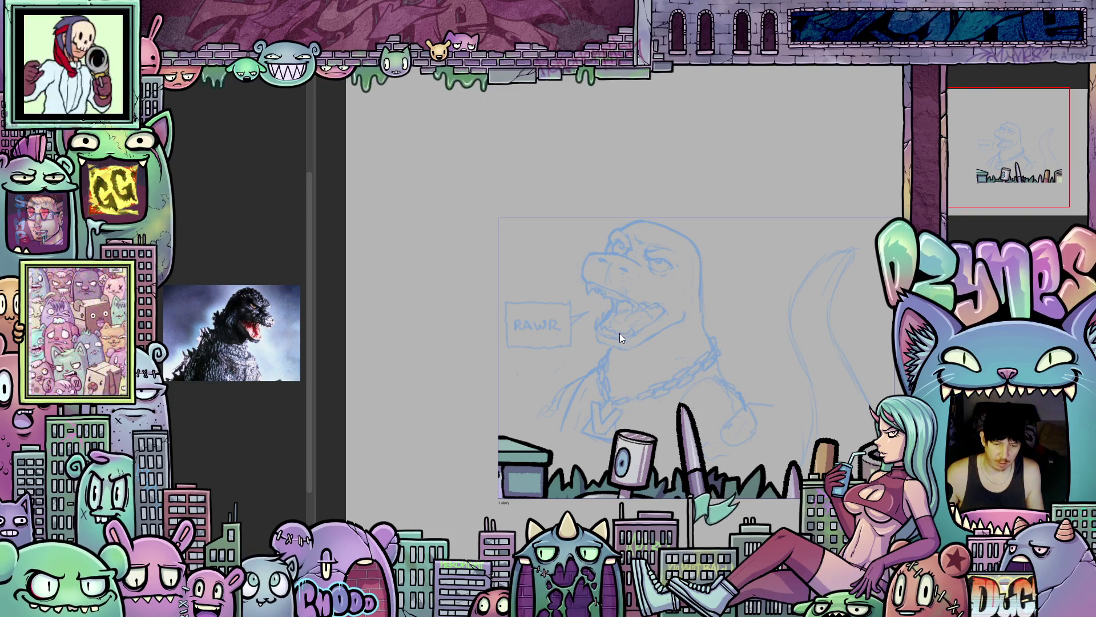
scroll(615, 384, "up", 3)
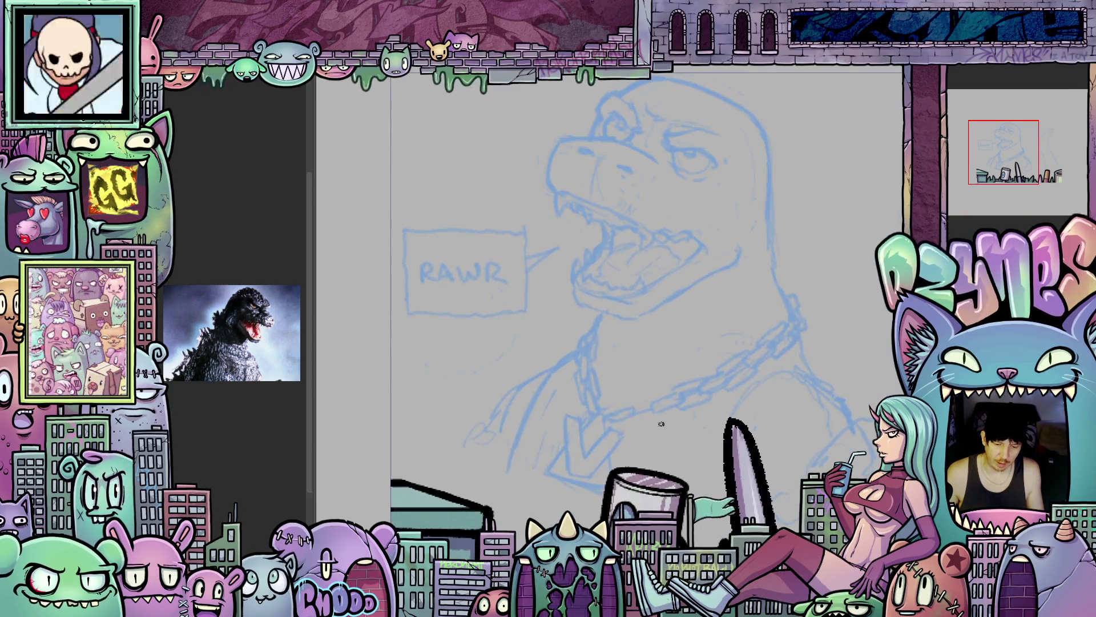
left_click_drag(675, 418, 680, 369)
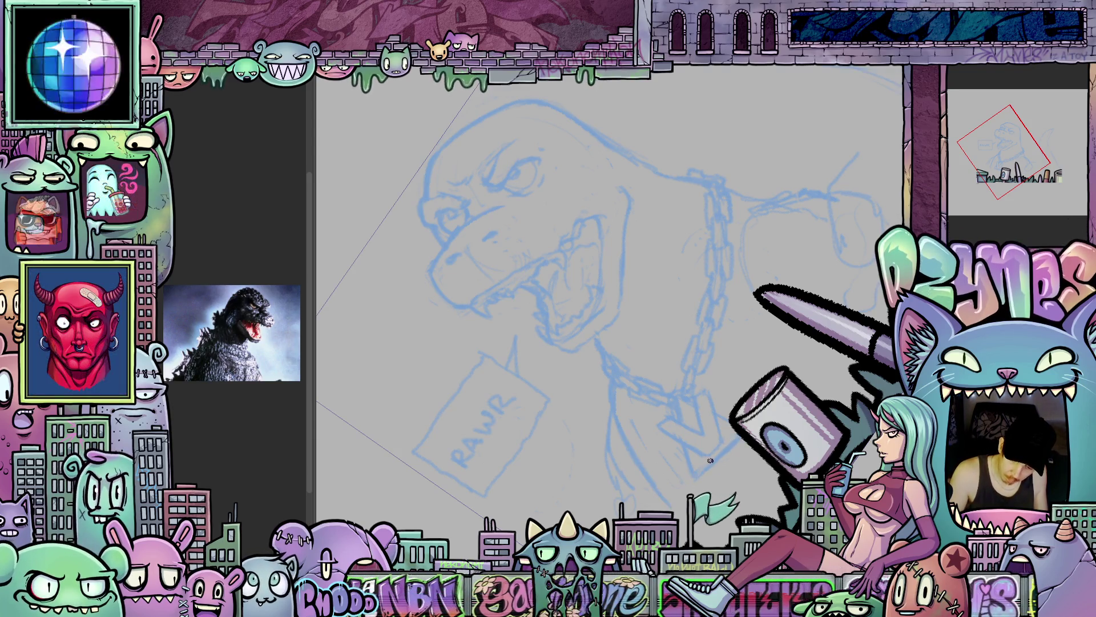
left_click_drag(774, 424, 663, 426)
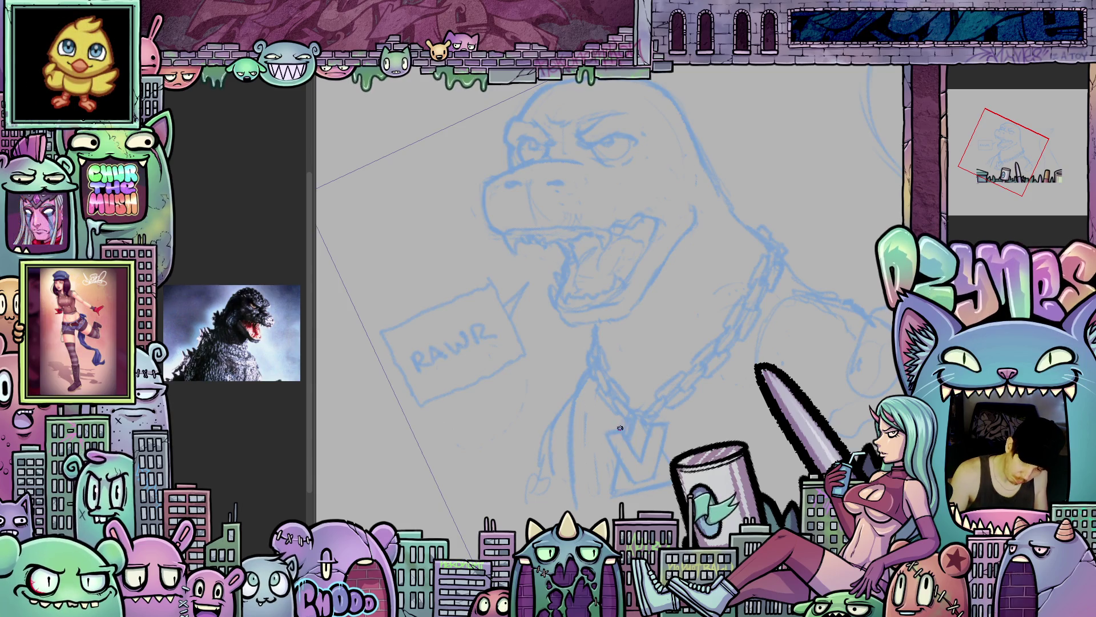
left_click_drag(768, 455, 675, 485)
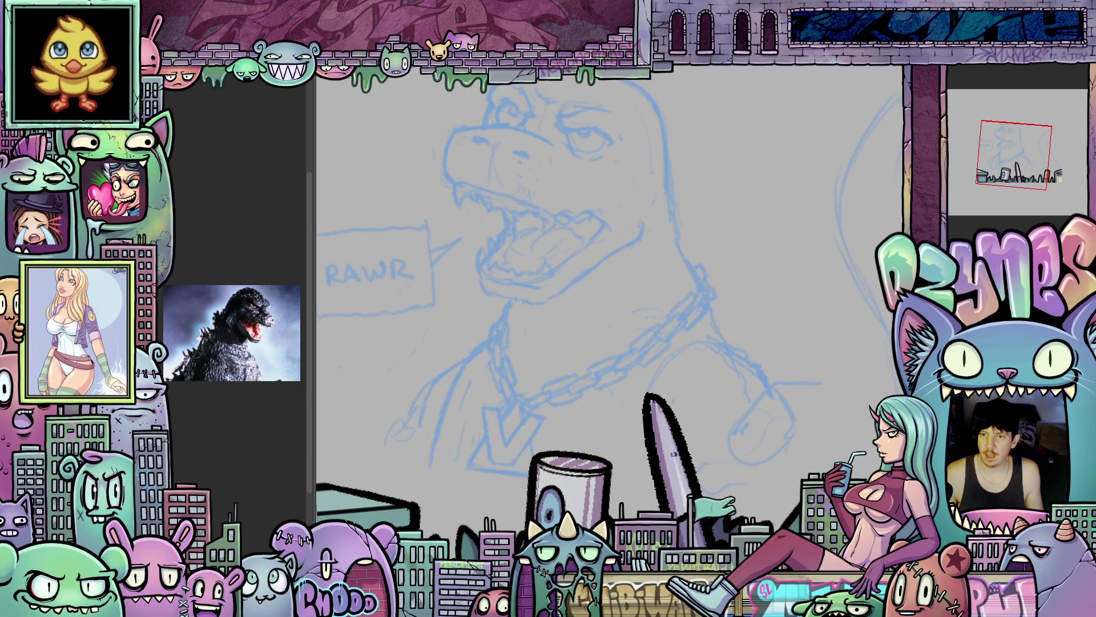
left_click_drag(673, 336, 751, 386)
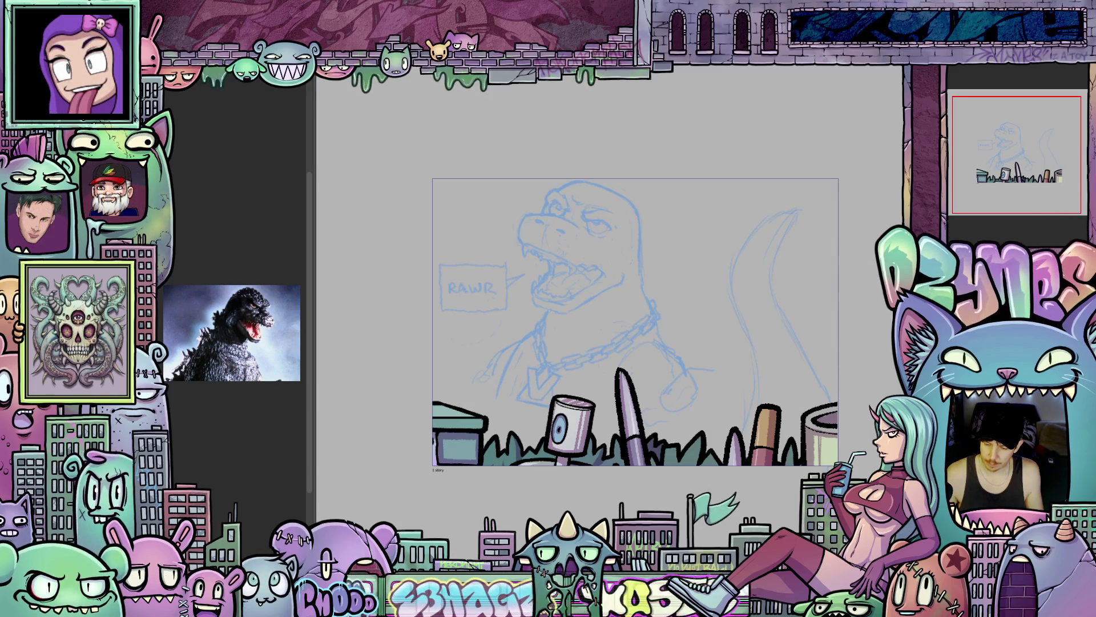
- Hide the grass, pens and city artwork and switch the drawing colour to red
key("ctrl+z")
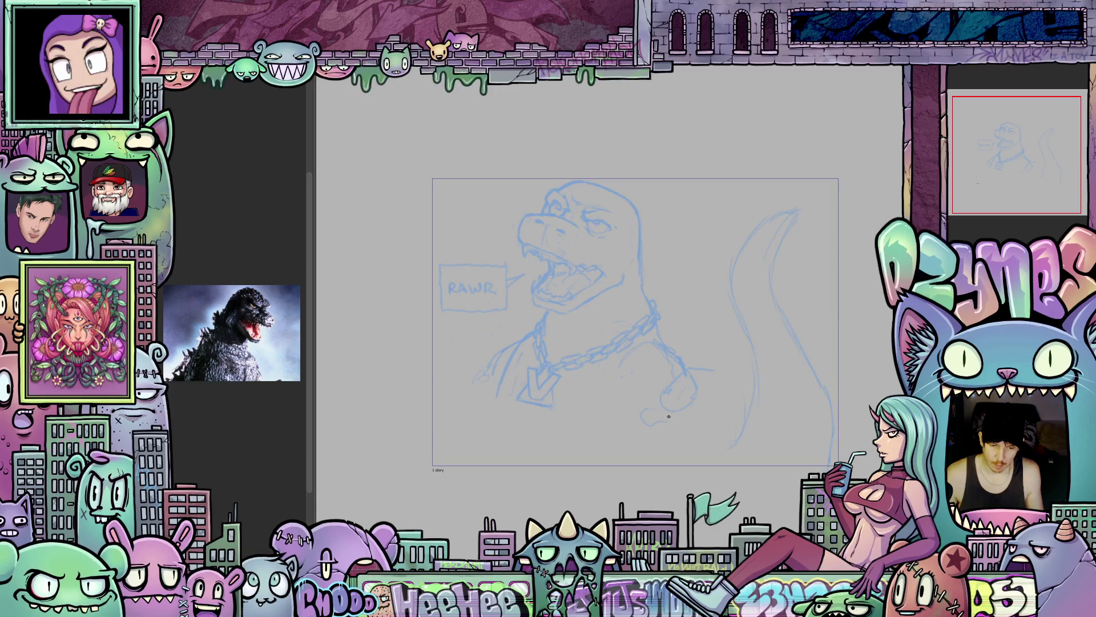
scroll(673, 417, "up", 2)
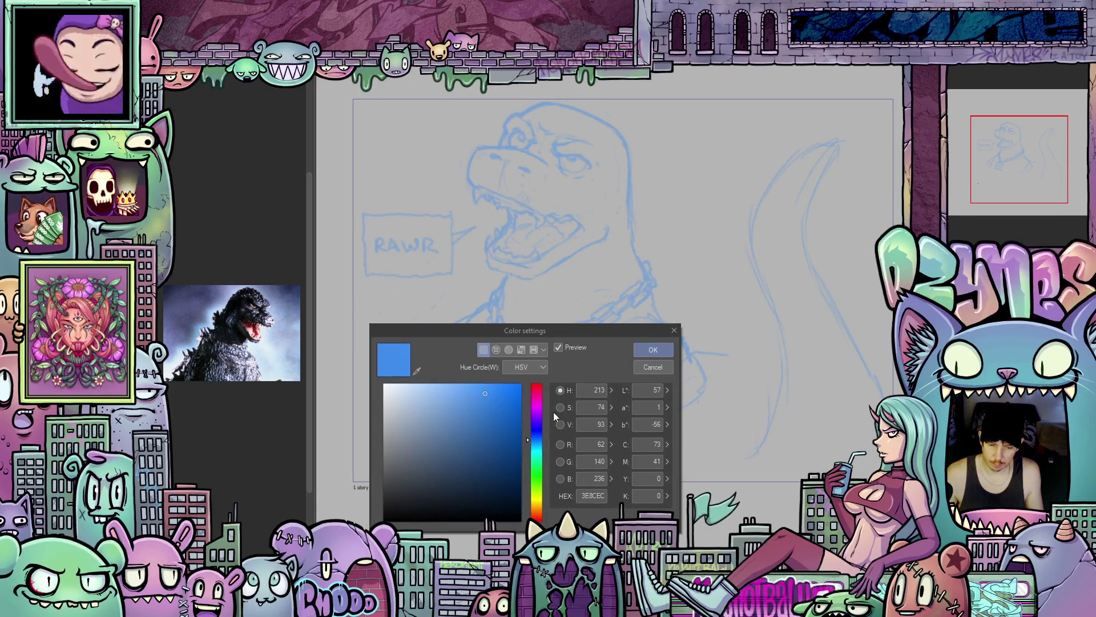
left_click(537, 386)
key("Return")
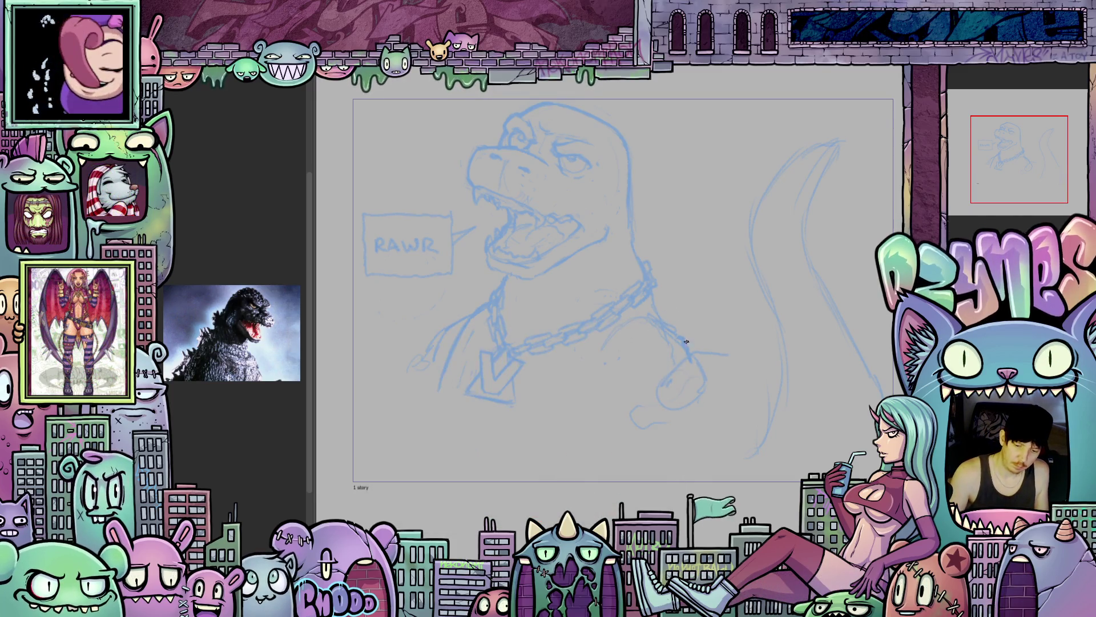
- Loop two red rough circles for fists on the right and left of the chest
mouse_move(679, 315)
left_mouse_down()
mouse_move(717, 354)
mouse_move(637, 343)
mouse_move(680, 400)
left_mouse_up()
left_click_drag(571, 427, 724, 429)
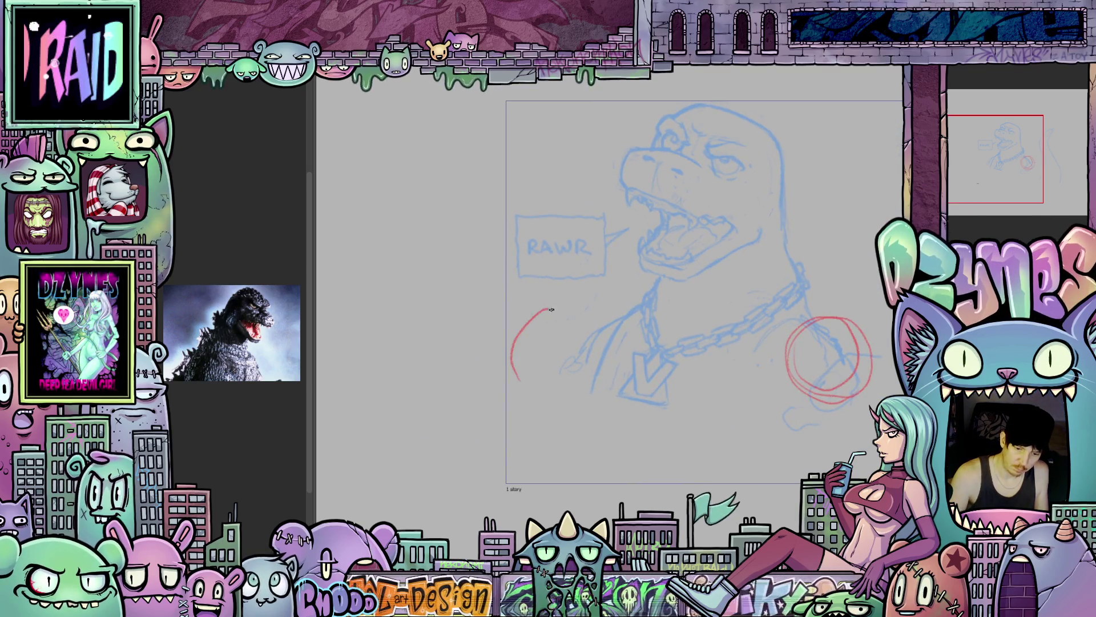
left_click_drag(552, 310, 533, 343)
left_click_drag(773, 439, 681, 432)
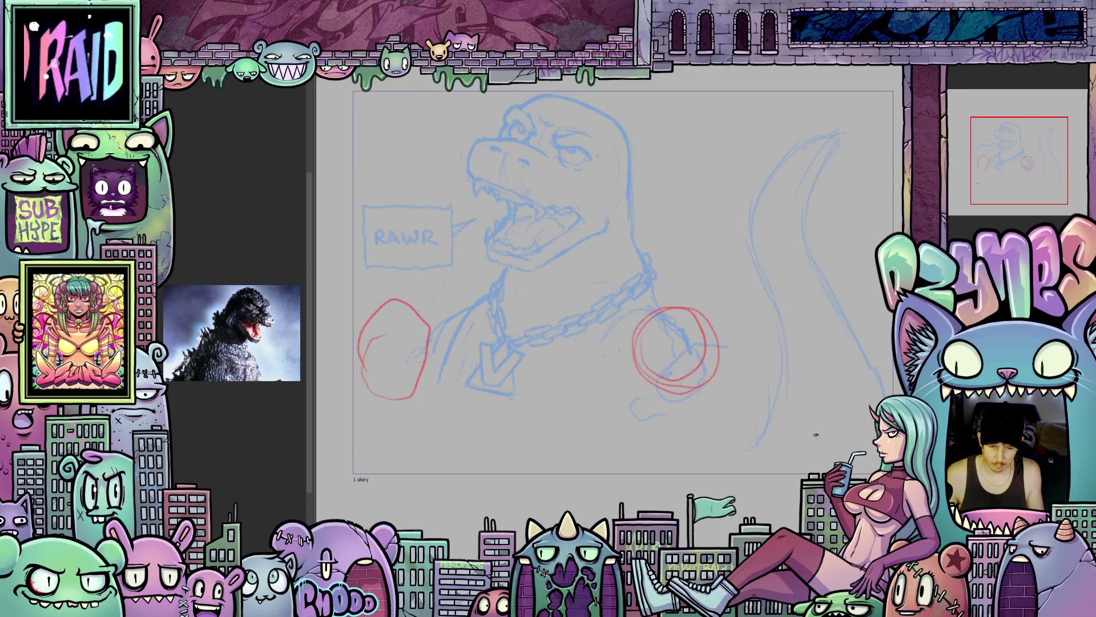
left_click_drag(724, 416, 724, 418)
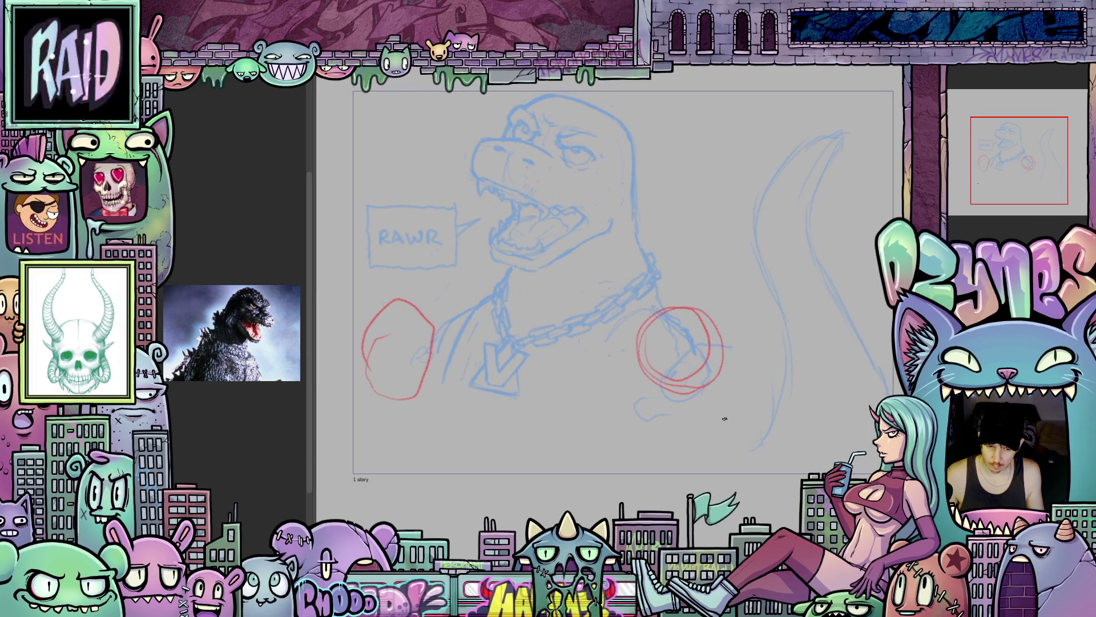
left_click_drag(572, 411, 598, 415)
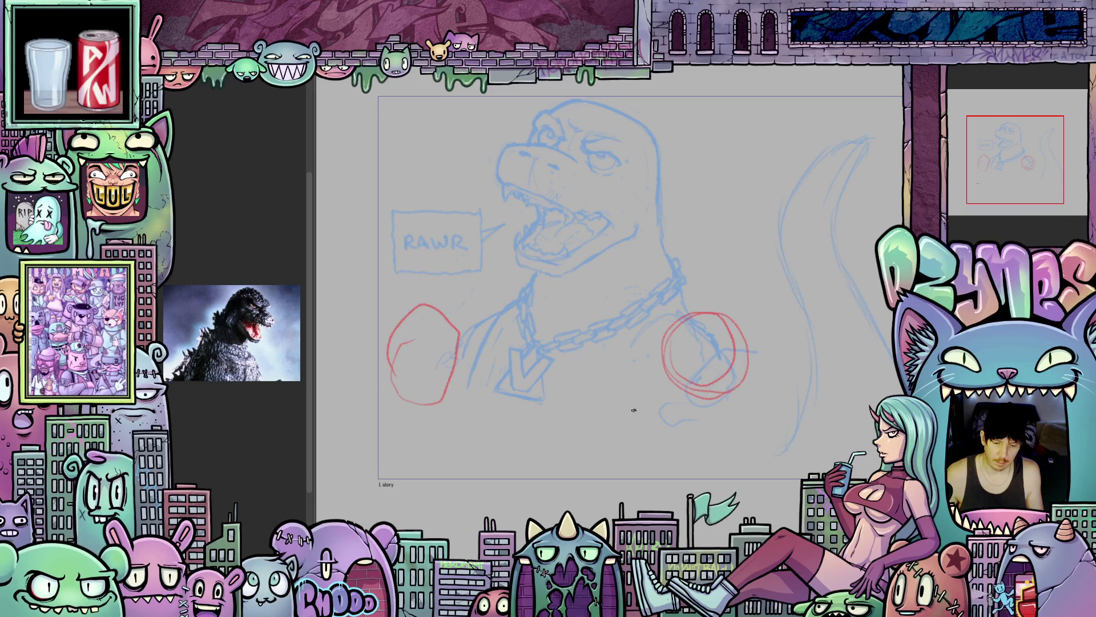
- Add red arcs, knuckle lines and lower strokes to the right fist, then select its upper-left part
scroll(634, 411, "up", 1)
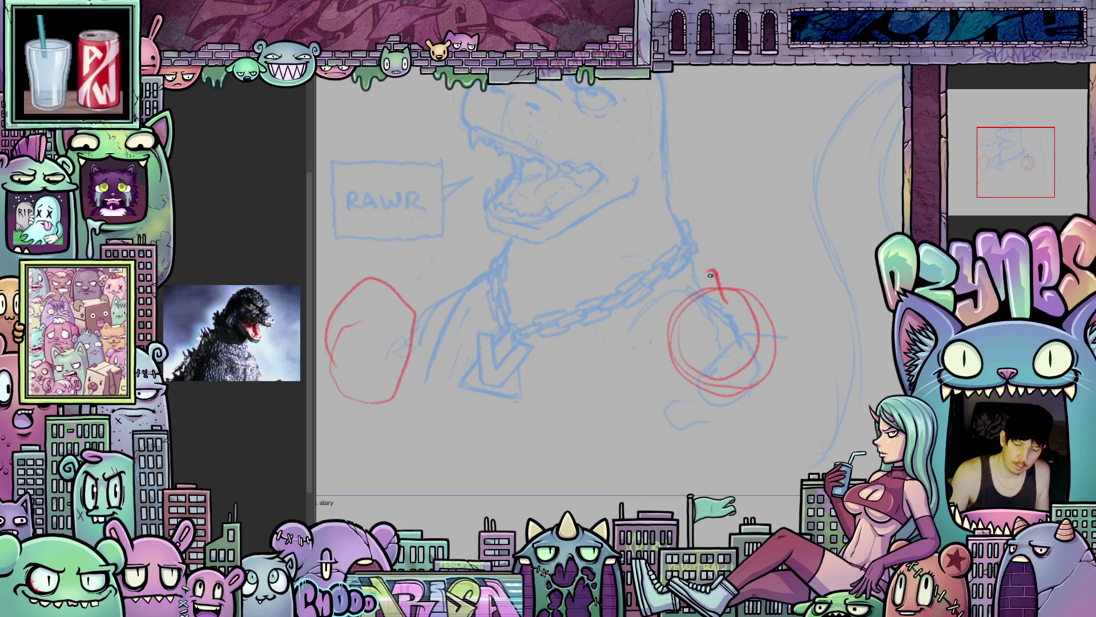
left_click_drag(674, 289, 651, 344)
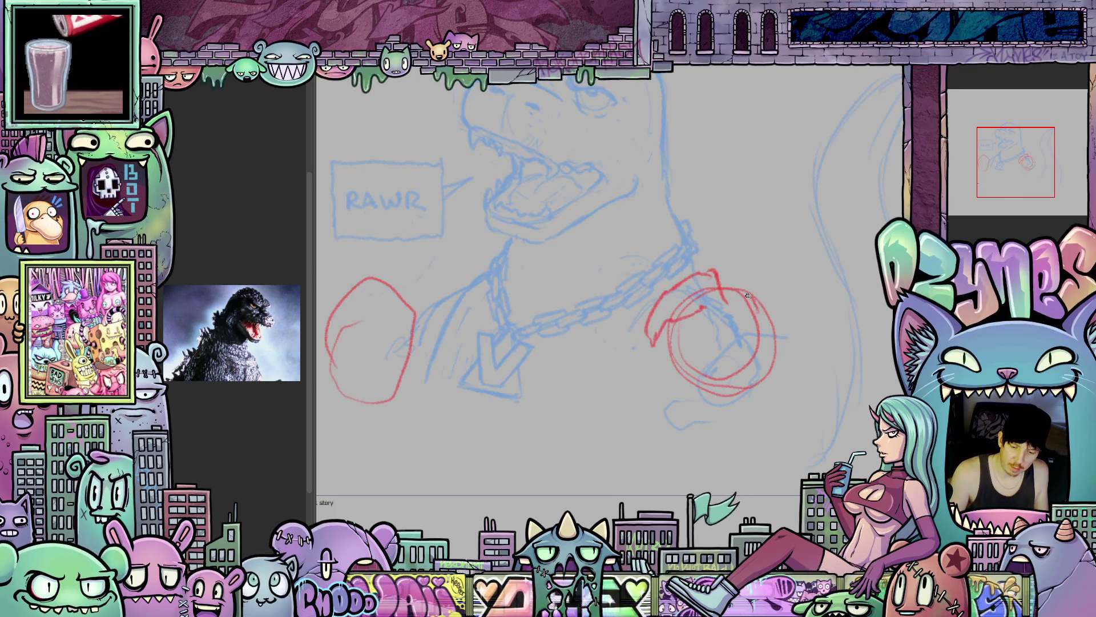
mouse_move(694, 352)
left_mouse_down()
mouse_move(697, 377)
mouse_move(744, 326)
mouse_move(716, 377)
mouse_move(758, 351)
mouse_move(729, 388)
left_mouse_up()
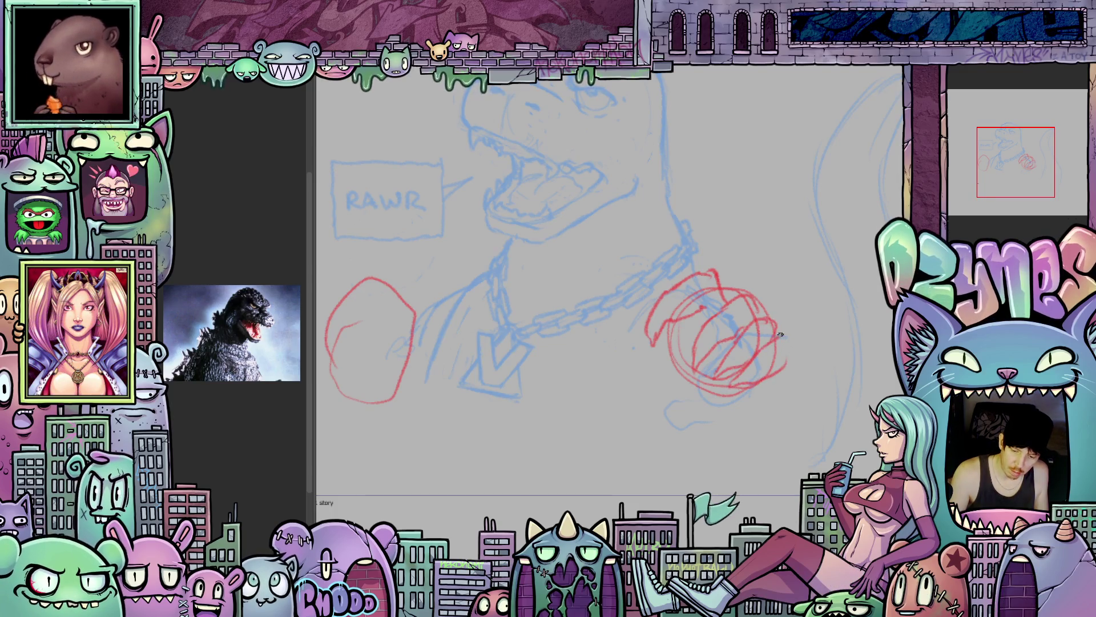
mouse_move(697, 313)
left_mouse_down()
mouse_move(708, 332)
mouse_move(698, 406)
left_mouse_up()
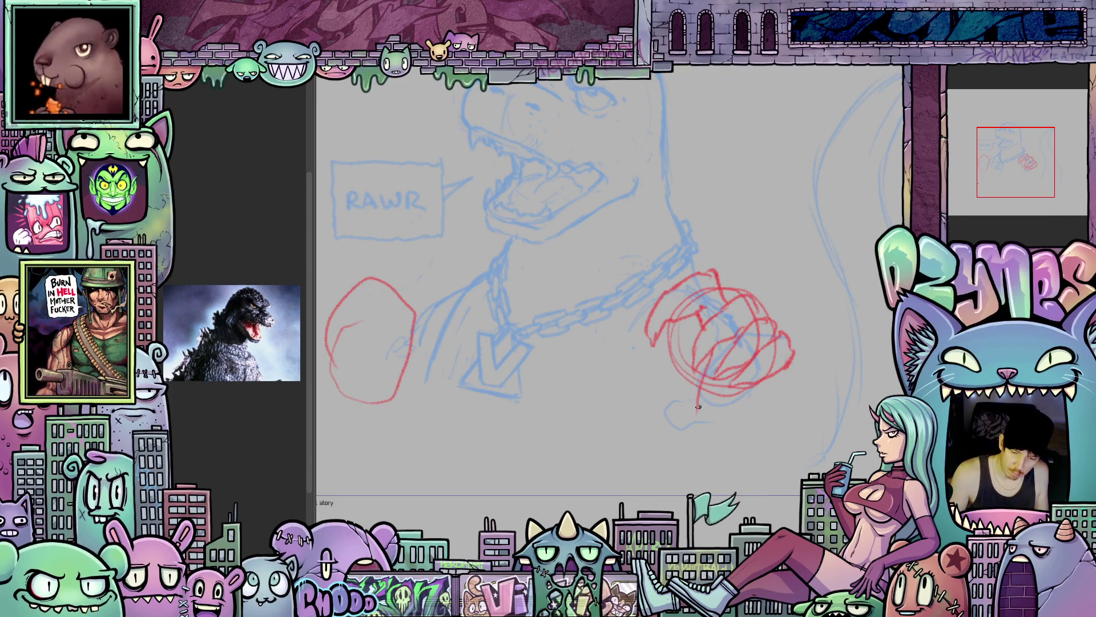
left_click_drag(785, 379, 791, 412)
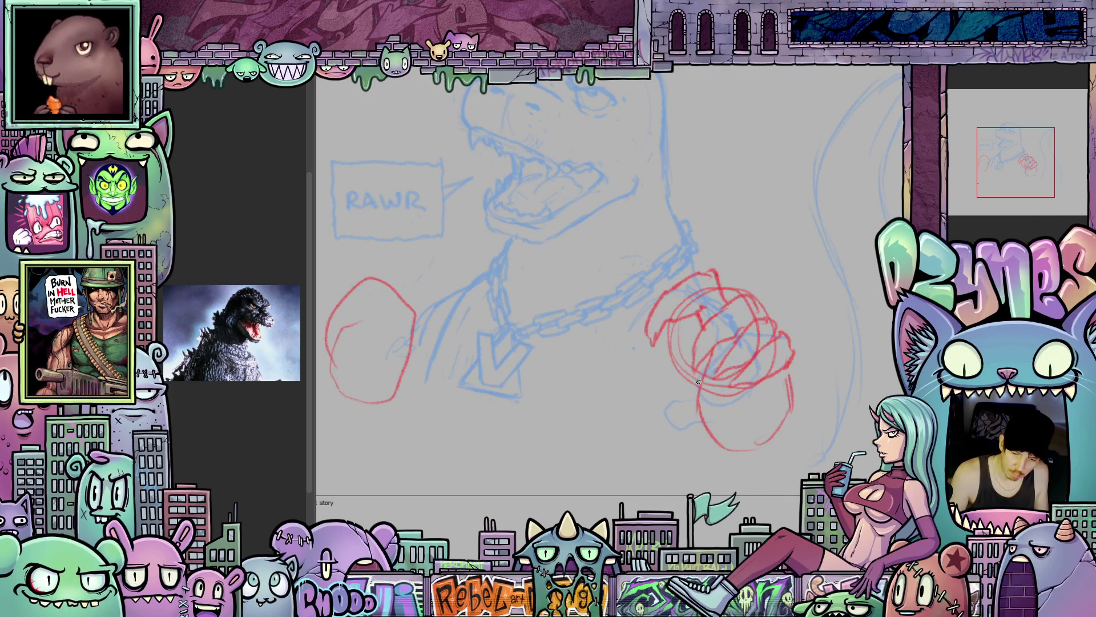
left_click_drag(662, 363, 649, 409)
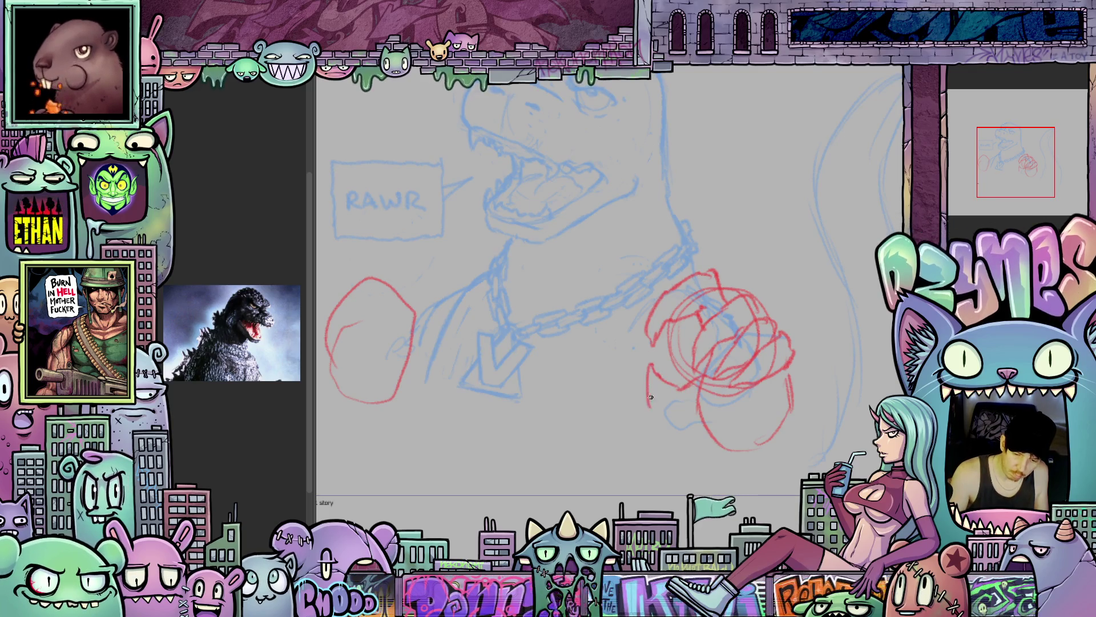
mouse_move(742, 446)
left_mouse_down()
mouse_move(751, 464)
mouse_move(723, 489)
mouse_move(728, 501)
left_mouse_up()
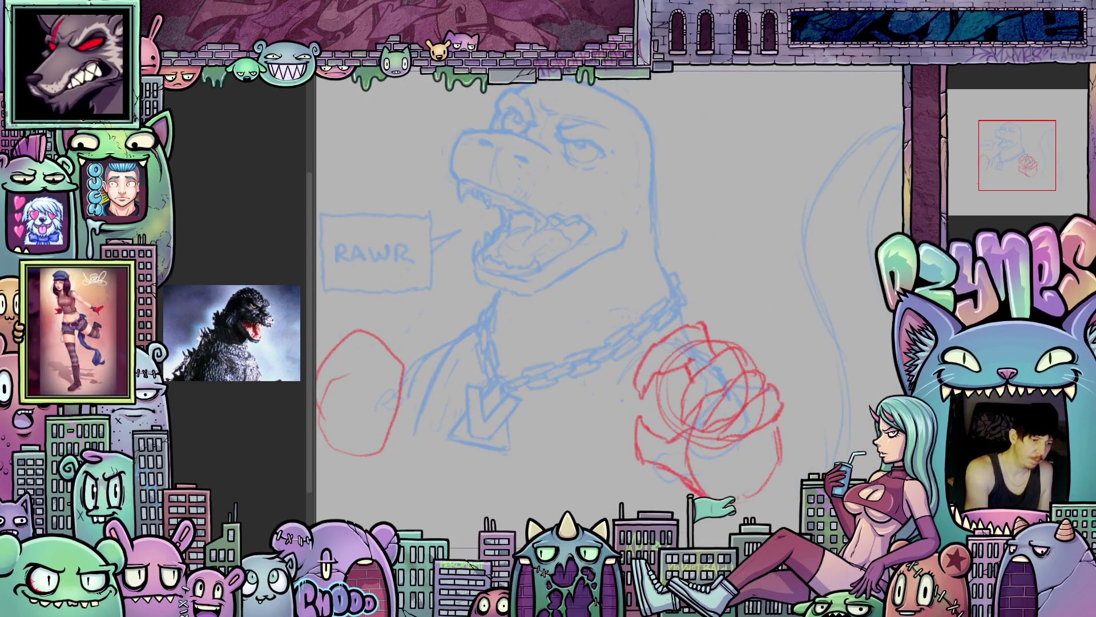
mouse_move(696, 368)
left_mouse_down()
mouse_move(717, 345)
mouse_move(640, 345)
mouse_move(685, 381)
mouse_move(696, 365)
mouse_move(740, 366)
left_mouse_up()
- Shift the selected fist part slightly right, deselect, and add red strokes along its right edge
left_click(709, 426)
left_click_drag(674, 368, 677, 370)
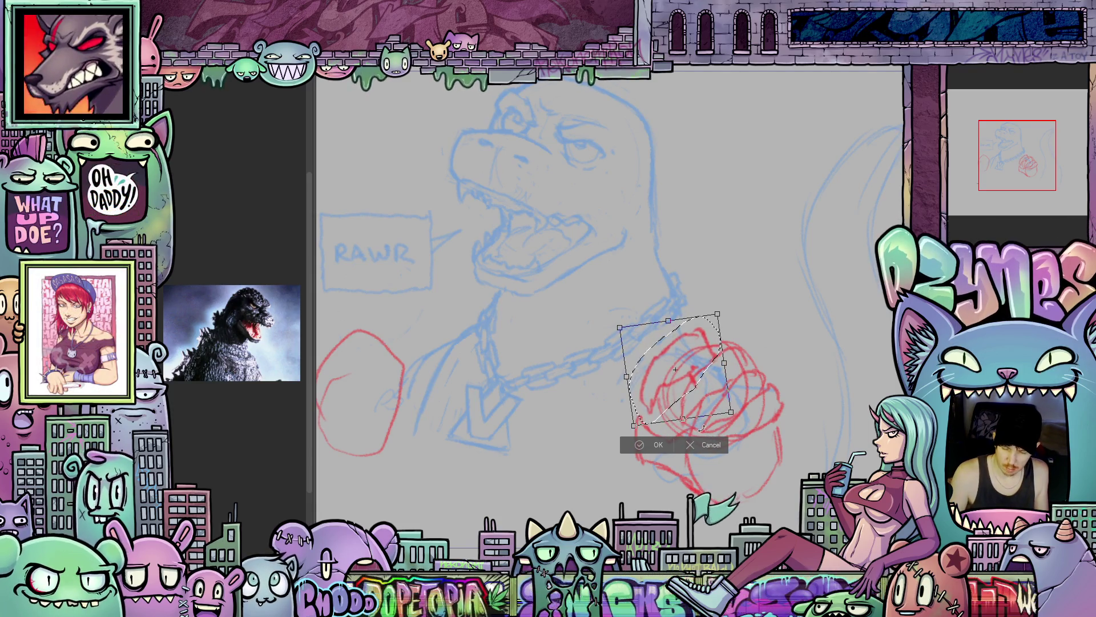
left_click(663, 445)
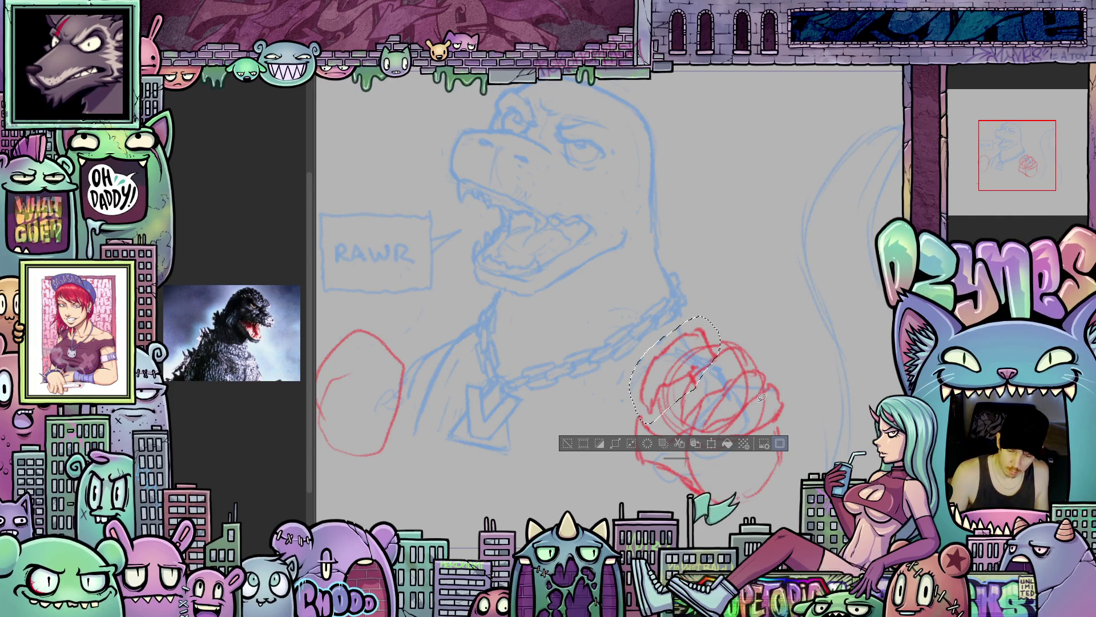
left_click_drag(794, 417, 747, 370)
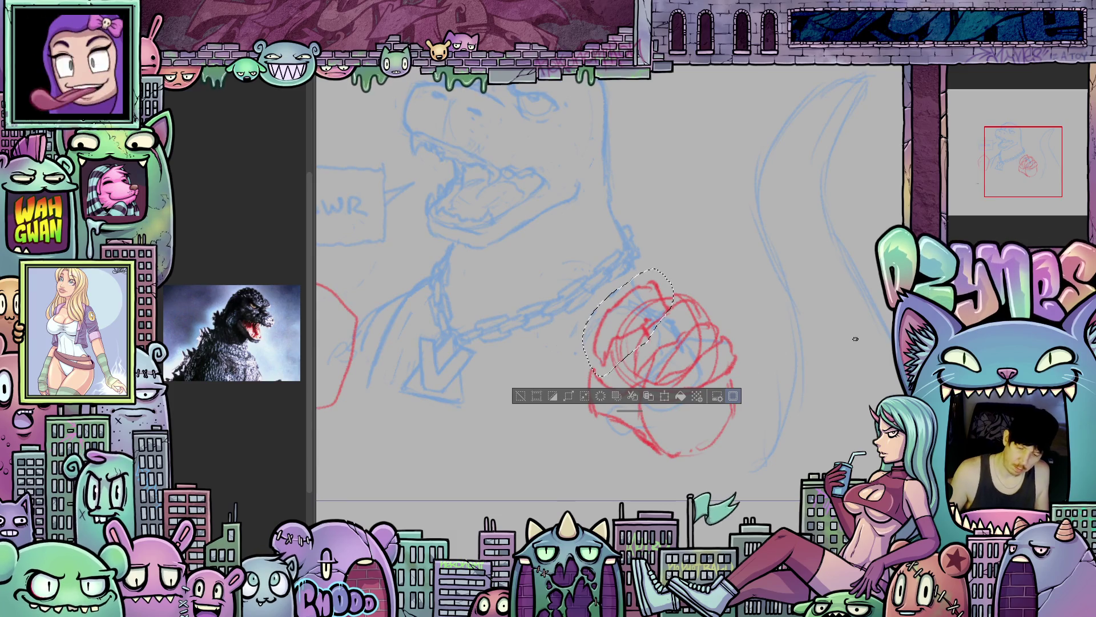
key("ctrl+d")
mouse_move(719, 435)
left_mouse_down()
mouse_move(736, 406)
mouse_move(726, 367)
mouse_move(699, 395)
left_mouse_up()
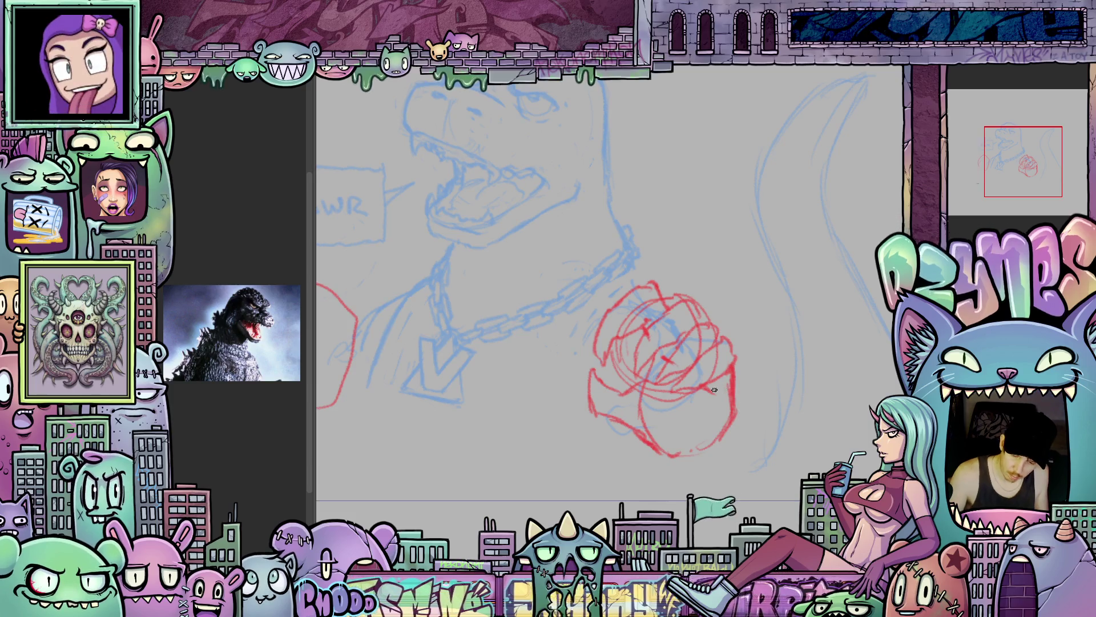
mouse_move(739, 364)
left_mouse_down()
mouse_move(763, 366)
mouse_move(717, 394)
mouse_move(829, 464)
mouse_move(742, 490)
left_mouse_up()
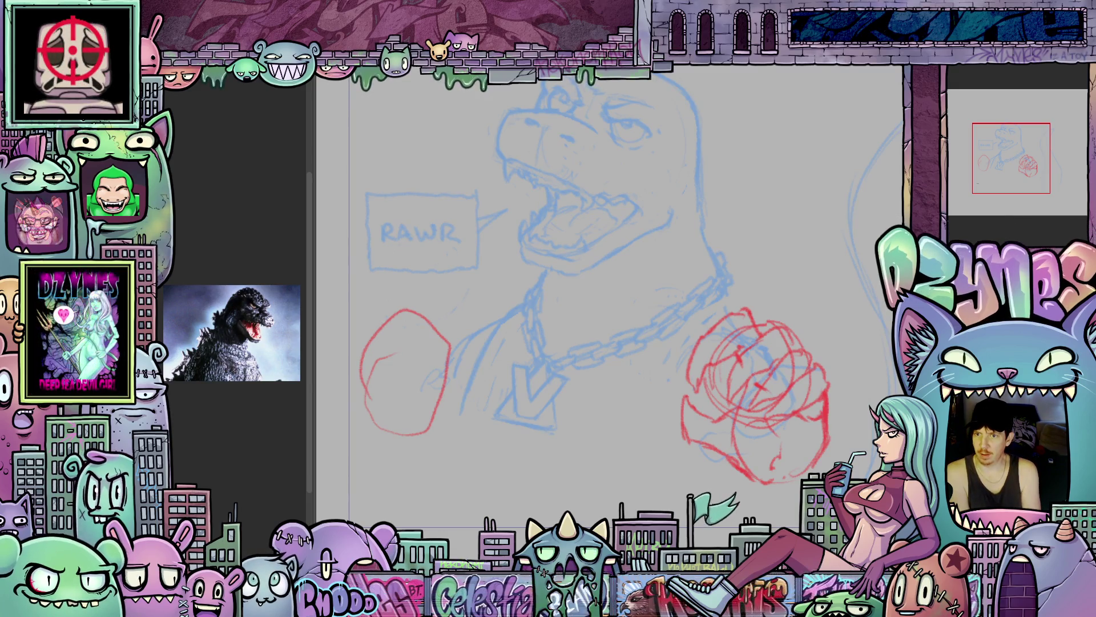
- Sketch curved, knuckle and bottom red strokes over the left circle to form the left fist
left_click_drag(571, 285, 766, 306)
left_click_drag(631, 454, 644, 485)
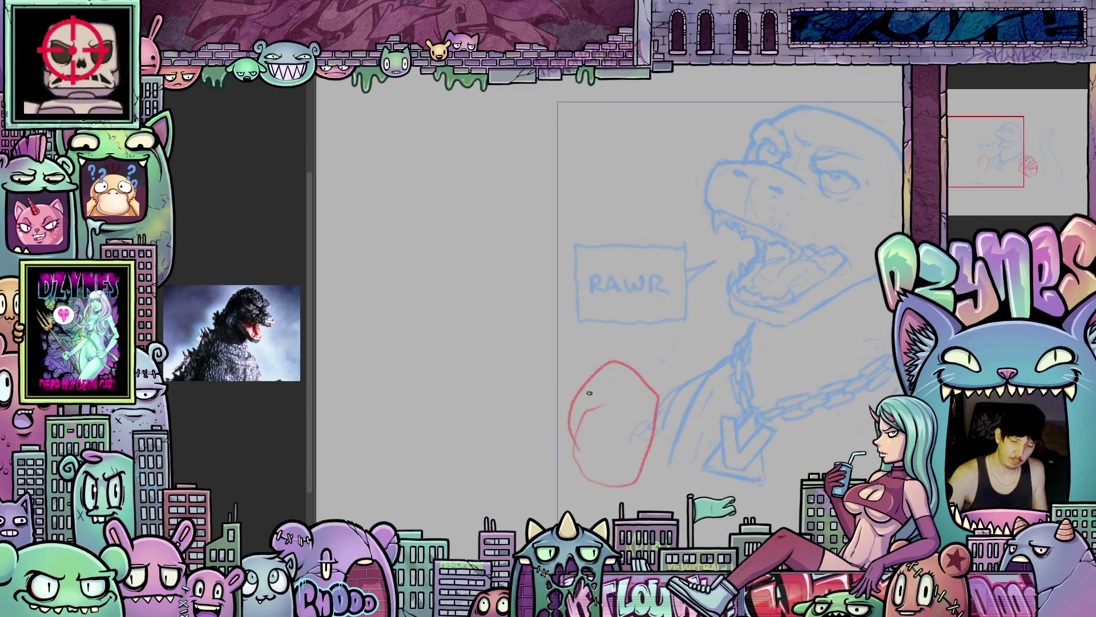
mouse_move(587, 398)
left_mouse_down()
mouse_move(587, 360)
mouse_move(602, 346)
mouse_move(661, 344)
left_mouse_up()
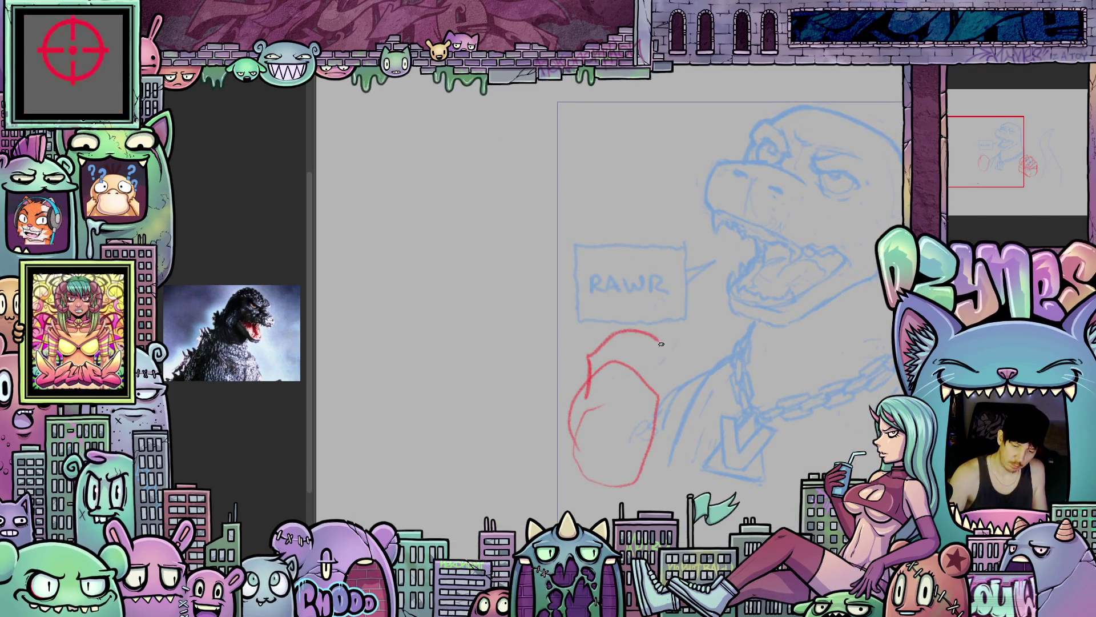
mouse_move(577, 402)
left_mouse_down()
mouse_move(617, 364)
mouse_move(625, 393)
mouse_move(586, 414)
mouse_move(635, 405)
mouse_move(643, 415)
mouse_move(572, 451)
mouse_move(581, 456)
left_mouse_up()
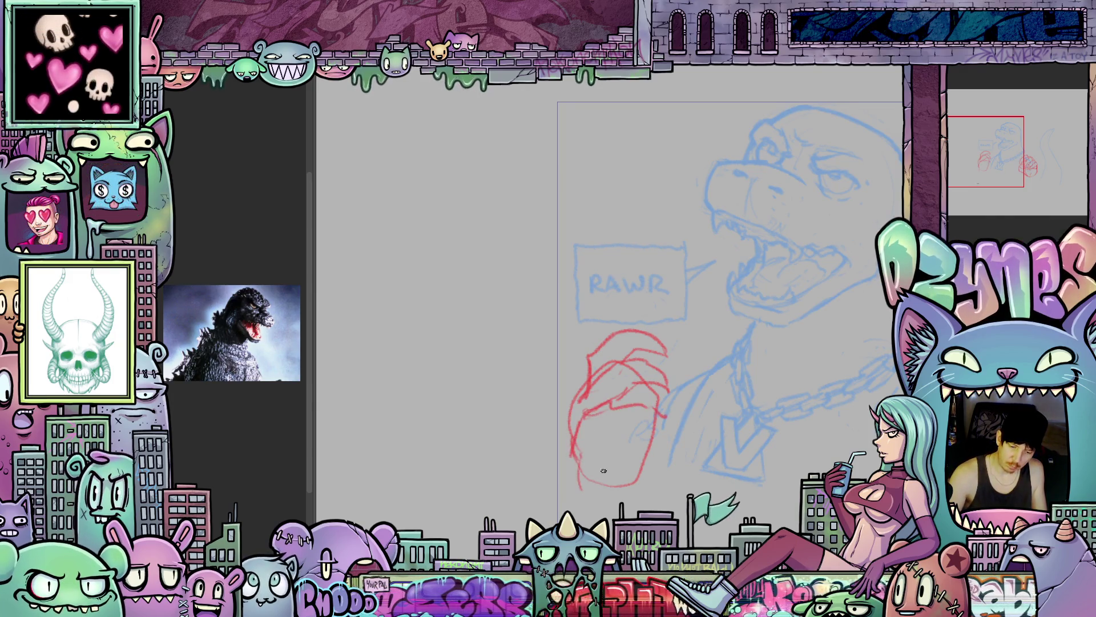
left_click_drag(640, 423, 603, 437)
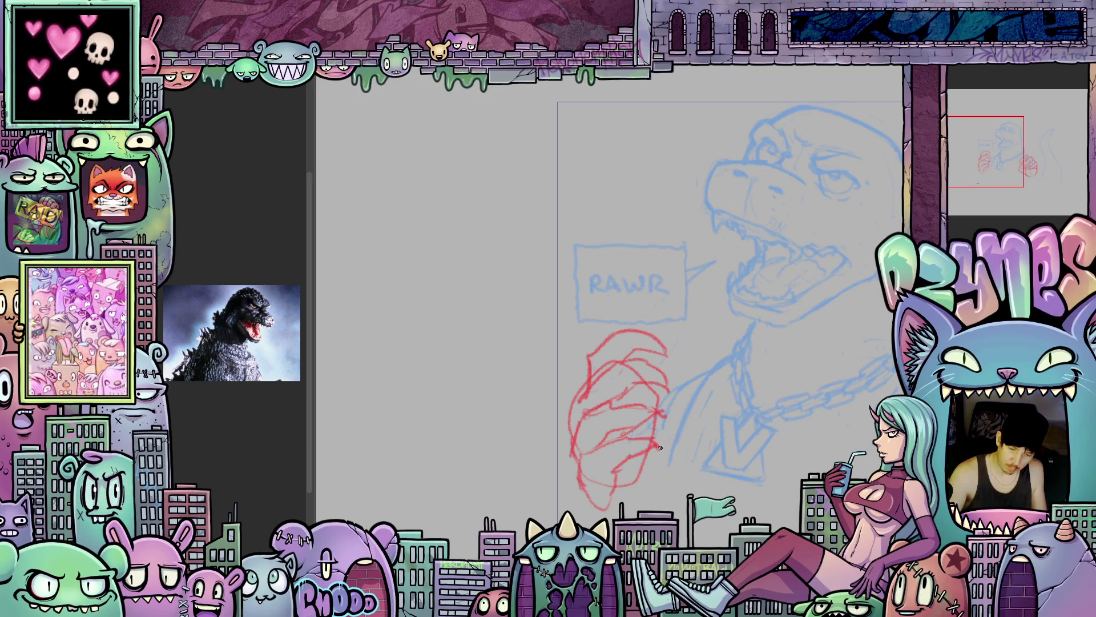
left_click_drag(694, 487, 671, 438)
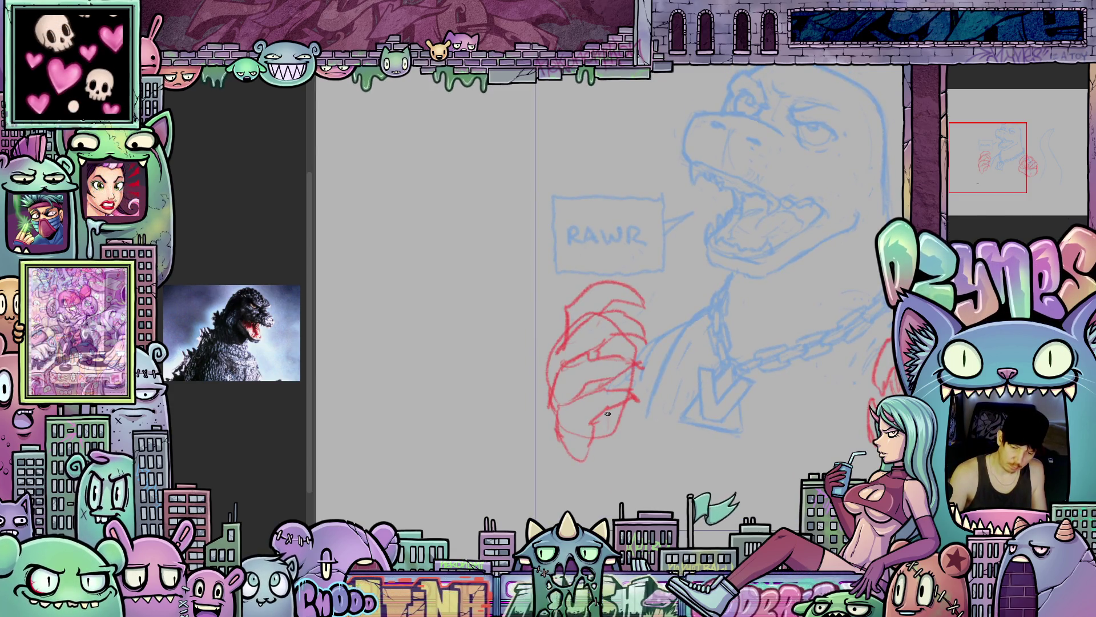
mouse_move(565, 443)
left_mouse_down()
mouse_move(579, 474)
mouse_move(624, 451)
left_mouse_up()
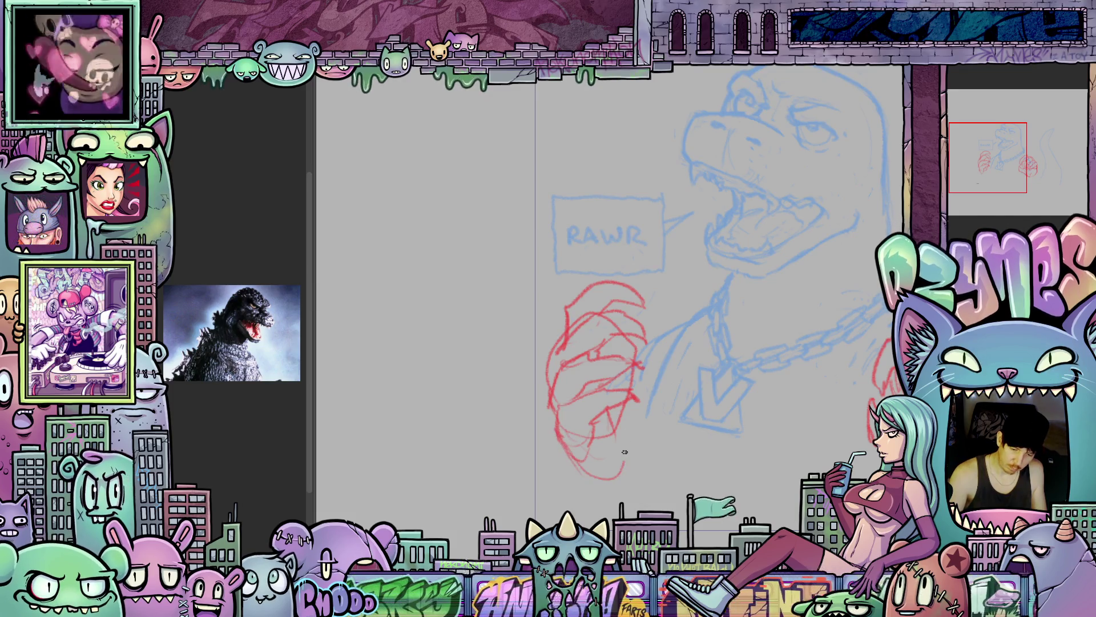
left_click_drag(748, 432, 651, 449)
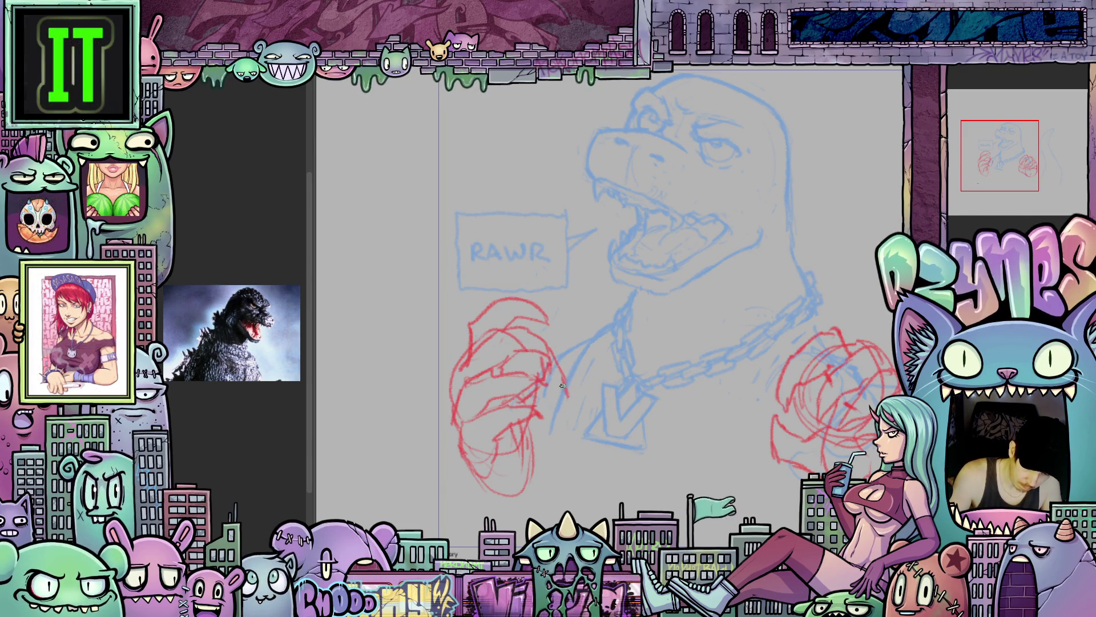
- Draw an upward red rough stroke along the bottom of the left fist
left_click_drag(532, 481, 561, 402)
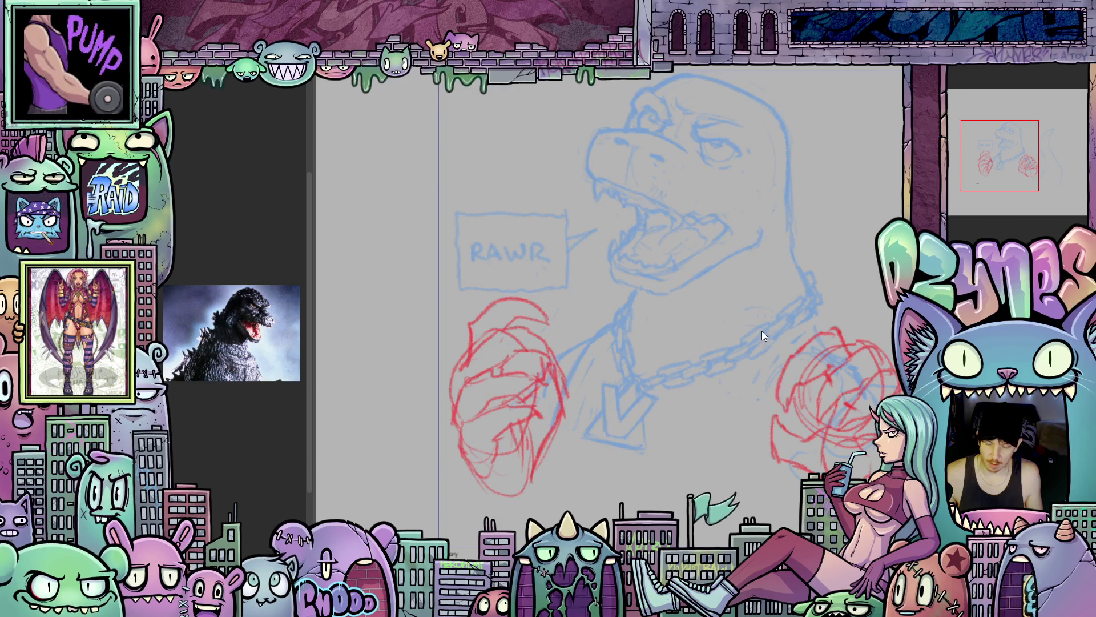
scroll(757, 328, "down", 1)
scroll(757, 331, "down", 1)
mouse_move(754, 336)
left_mouse_down()
mouse_move(672, 315)
mouse_move(710, 348)
mouse_move(705, 357)
mouse_move(714, 342)
left_mouse_up()
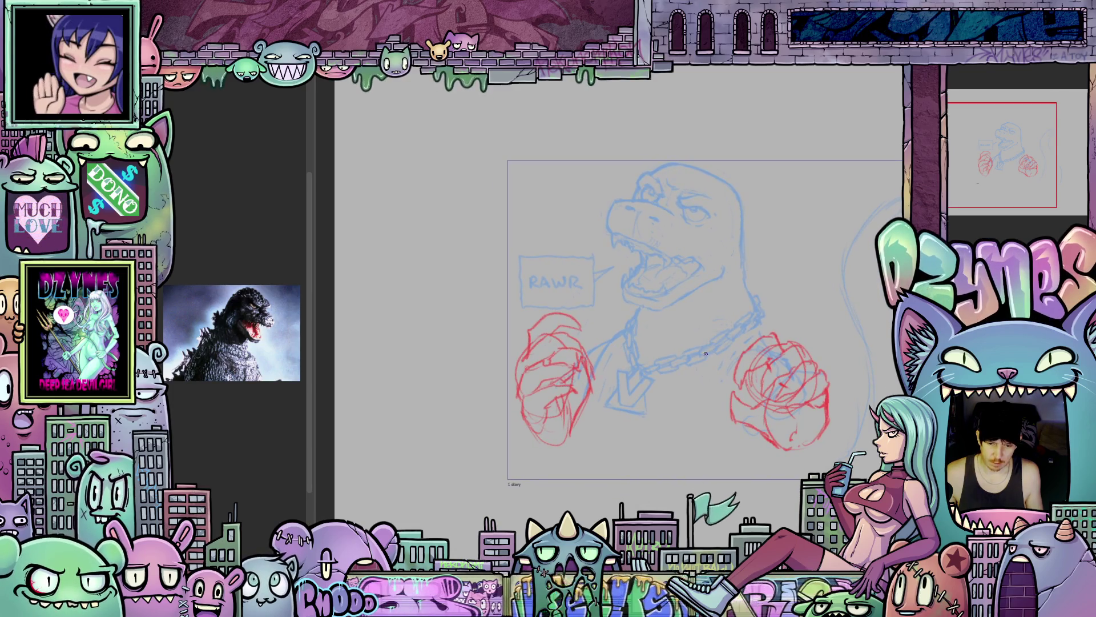
scroll(577, 433, "up", 5)
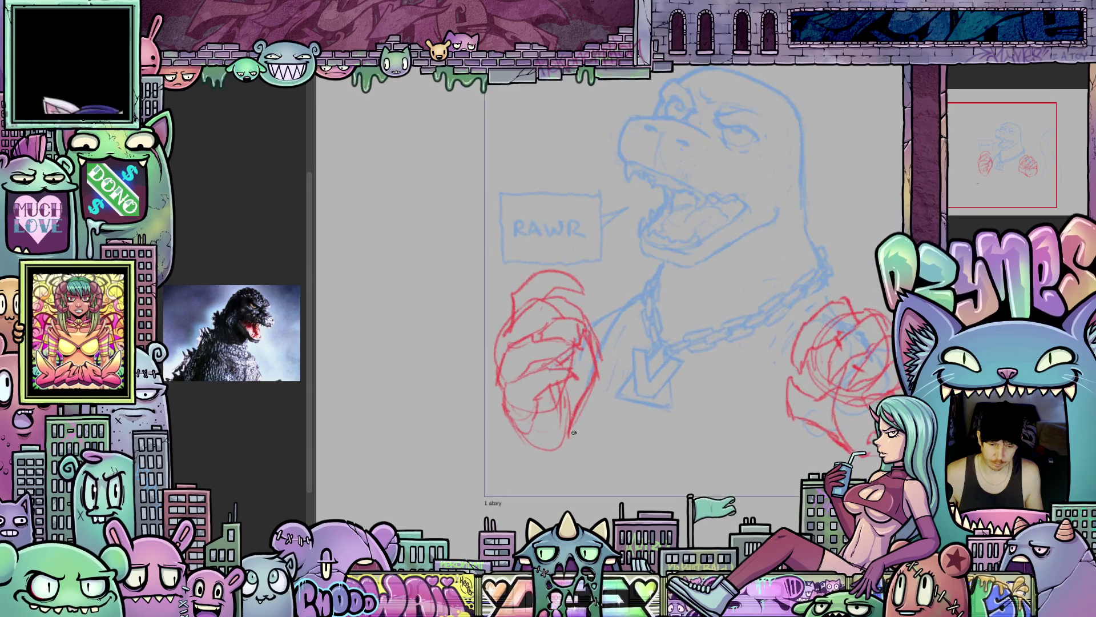
mouse_move(639, 427)
left_mouse_down()
mouse_move(479, 410)
mouse_move(480, 449)
left_mouse_up()
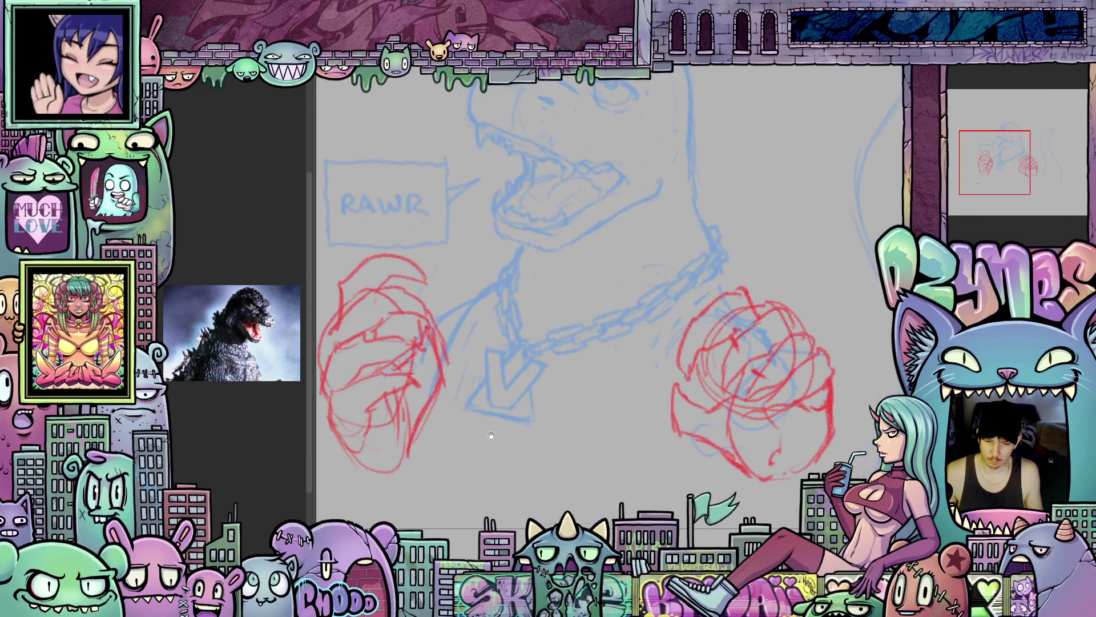
scroll(566, 426, "down", 3)
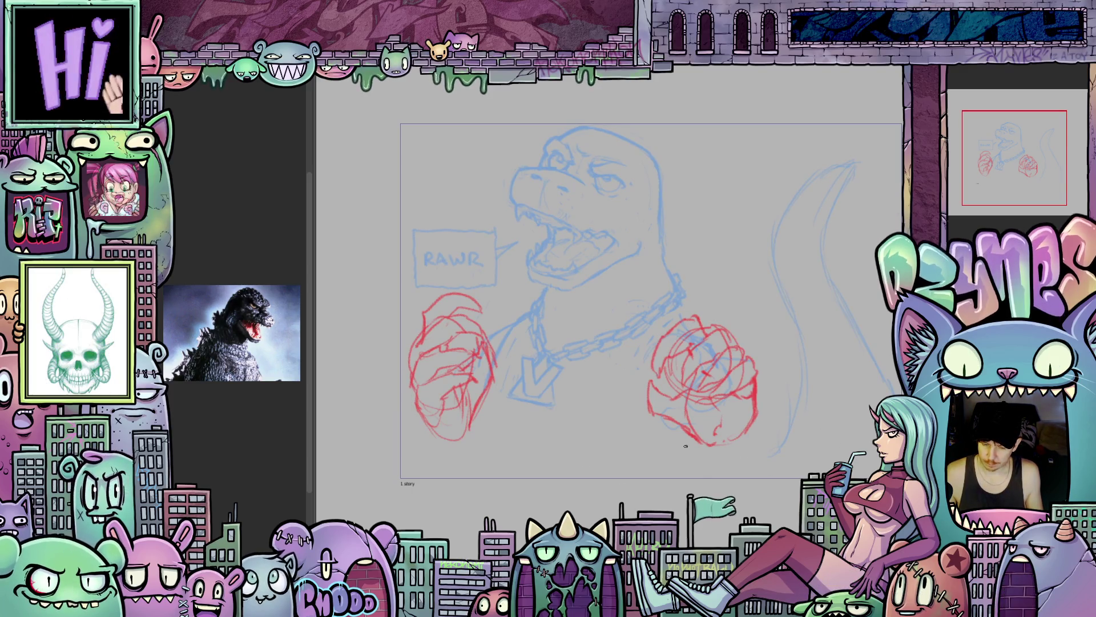
scroll(701, 434, "up", 2)
scroll(701, 433, "up", 1)
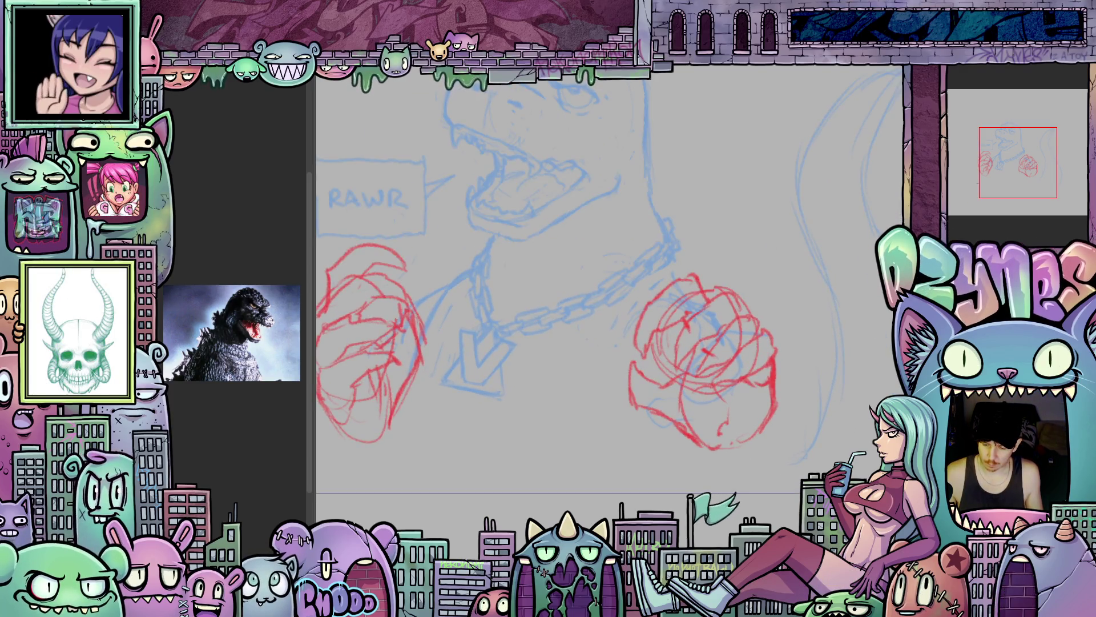
mouse_move(621, 422)
left_mouse_down()
mouse_move(685, 423)
mouse_move(634, 425)
mouse_move(647, 428)
left_mouse_up()
mouse_move(715, 448)
left_mouse_down()
mouse_move(674, 411)
mouse_move(674, 382)
mouse_move(676, 425)
left_mouse_up()
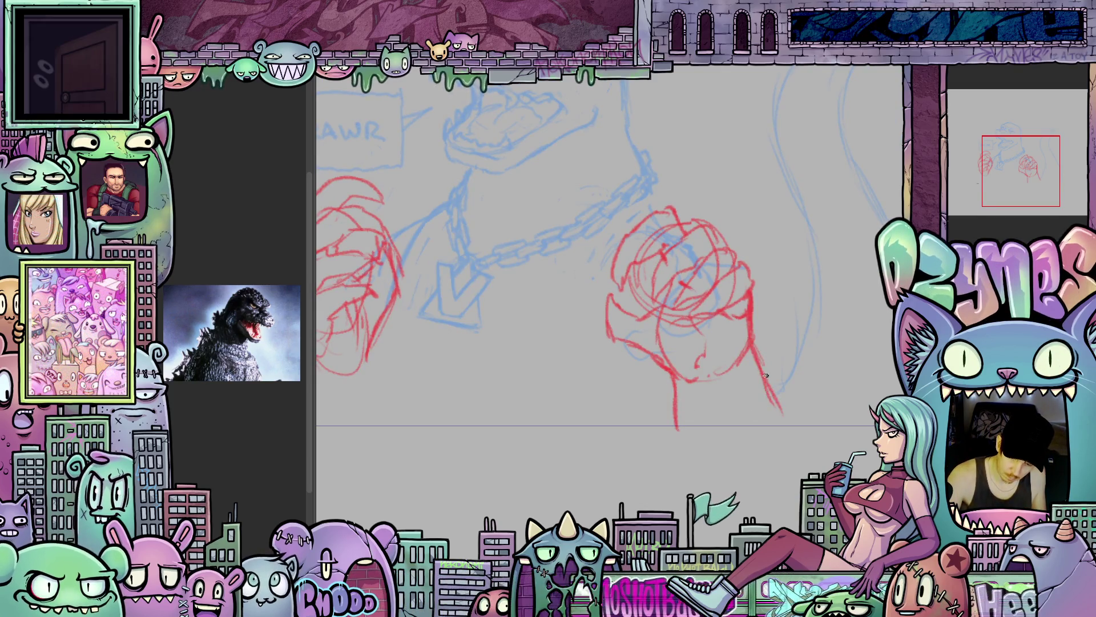
left_click_drag(760, 356, 799, 433)
mouse_move(800, 432)
left_mouse_down()
mouse_move(692, 458)
mouse_move(788, 443)
mouse_move(737, 421)
left_mouse_up()
left_click_drag(549, 396, 527, 465)
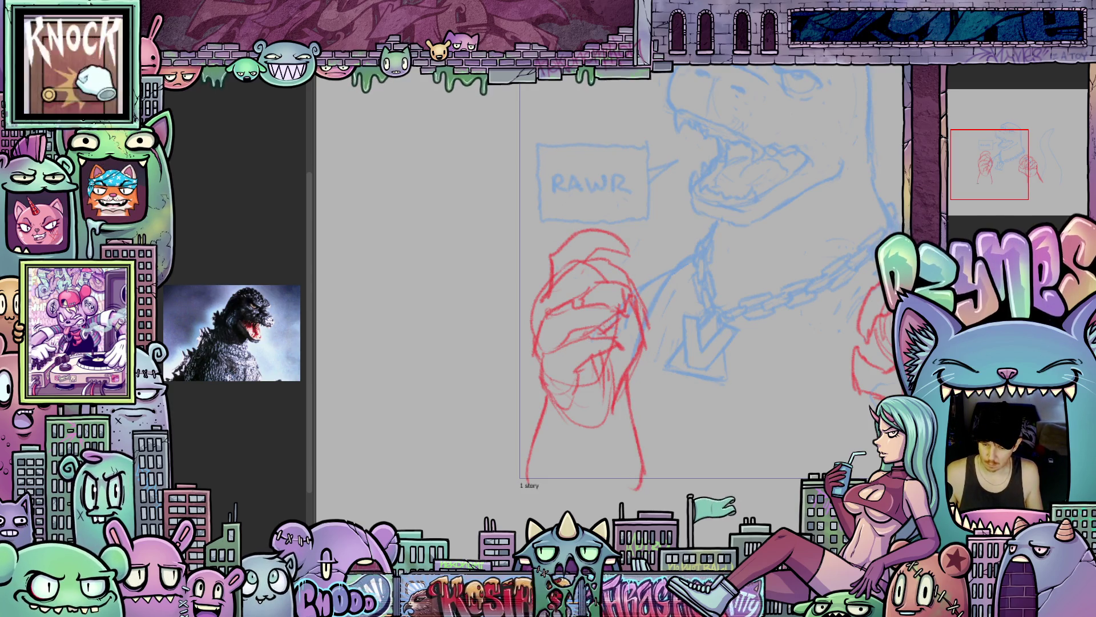
scroll(678, 435, "down", 5)
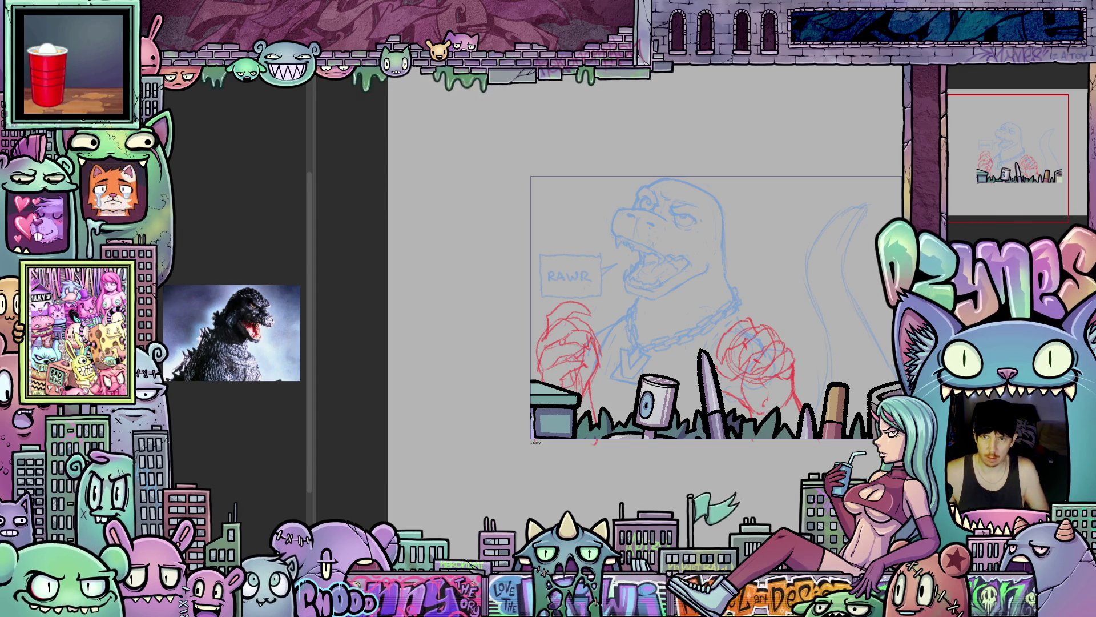
scroll(786, 340, "up", 2)
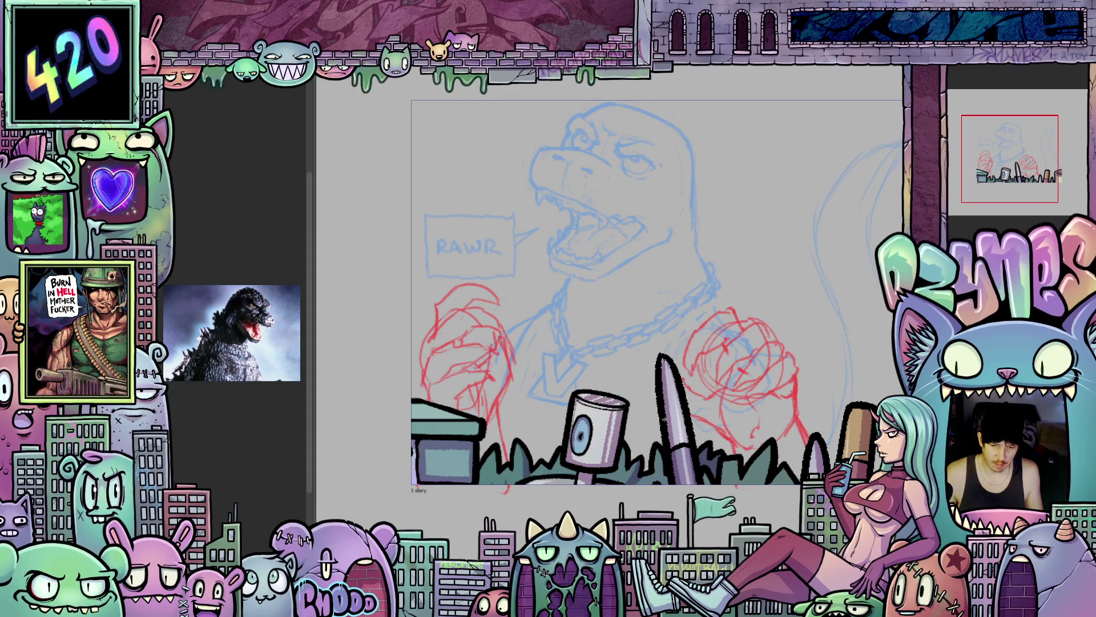
scroll(685, 299, "up", 1)
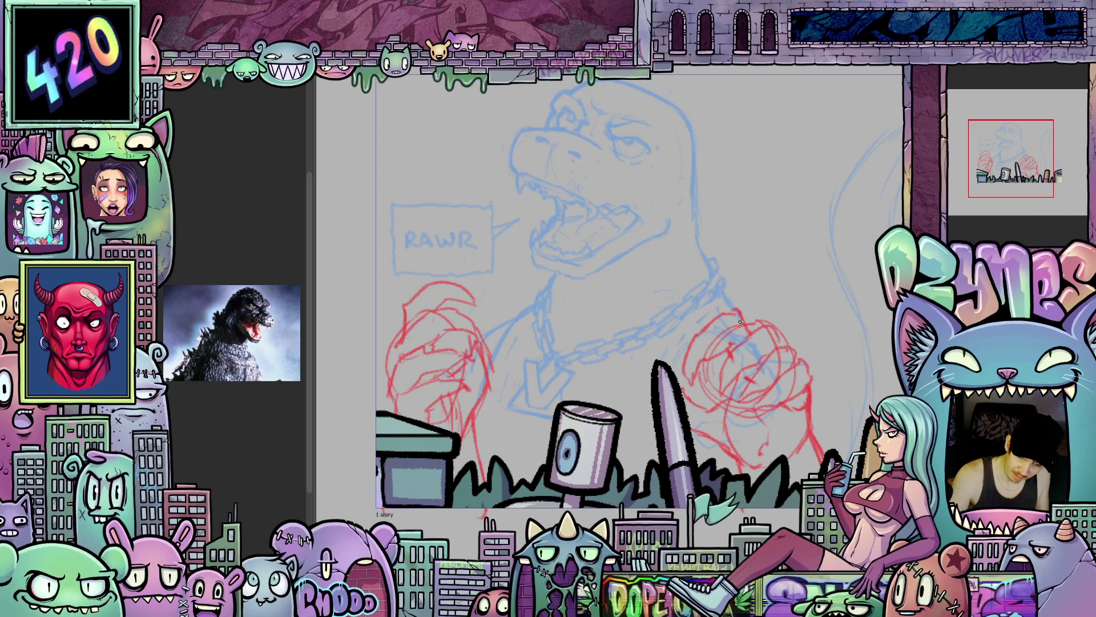
mouse_move(733, 343)
left_mouse_down()
mouse_move(692, 381)
mouse_move(660, 355)
mouse_move(714, 360)
mouse_move(793, 398)
left_mouse_up()
left_click_drag(668, 402, 705, 416)
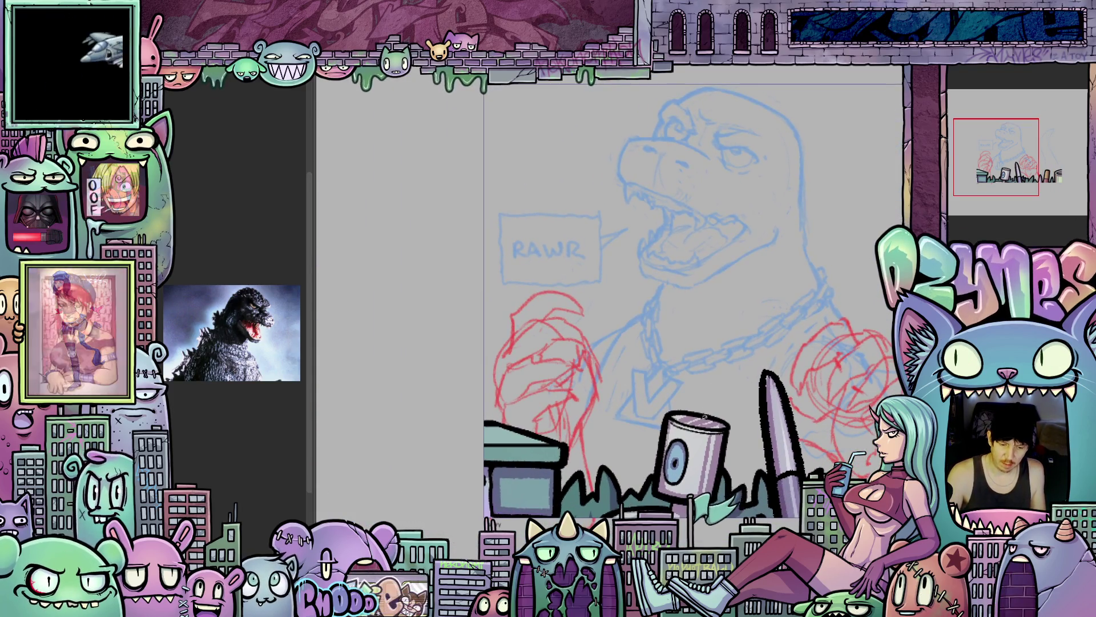
scroll(749, 392, "down", 3)
mouse_move(749, 393)
left_mouse_down()
mouse_move(645, 358)
mouse_move(609, 395)
mouse_move(655, 410)
left_mouse_up()
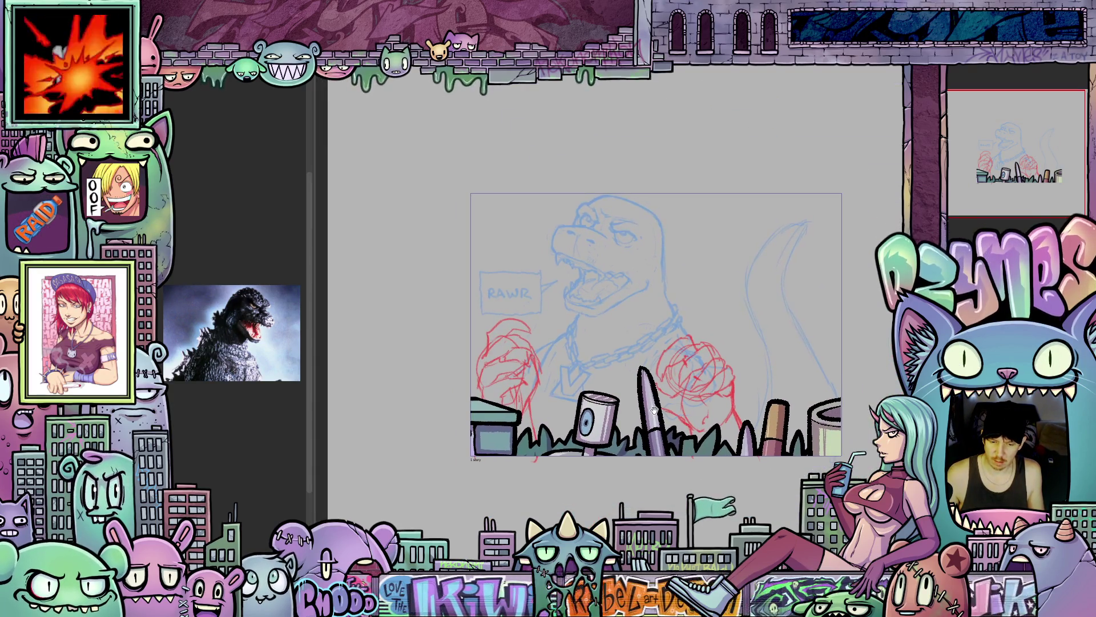
scroll(647, 432, "up", 2)
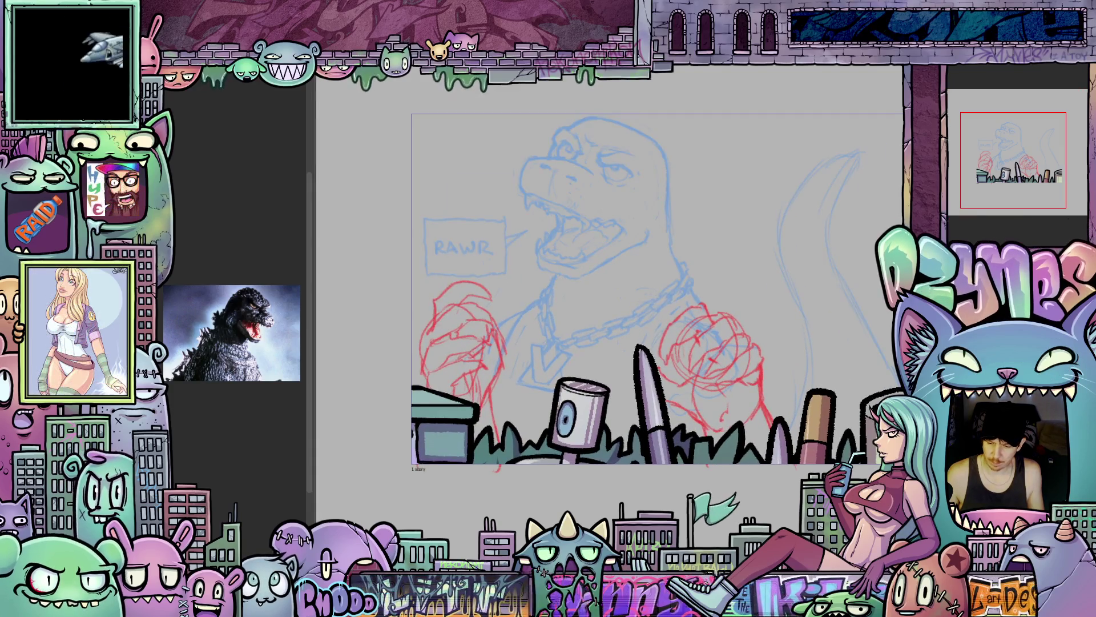
scroll(857, 460, "up", 2)
left_click_drag(908, 557, 856, 459)
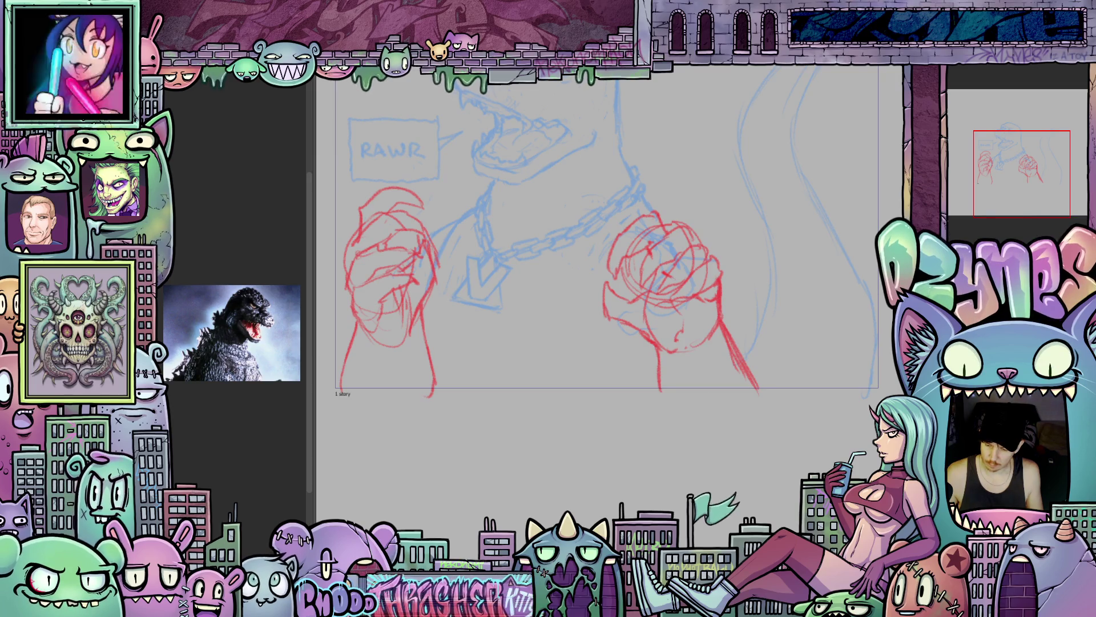
right_click(961, 155)
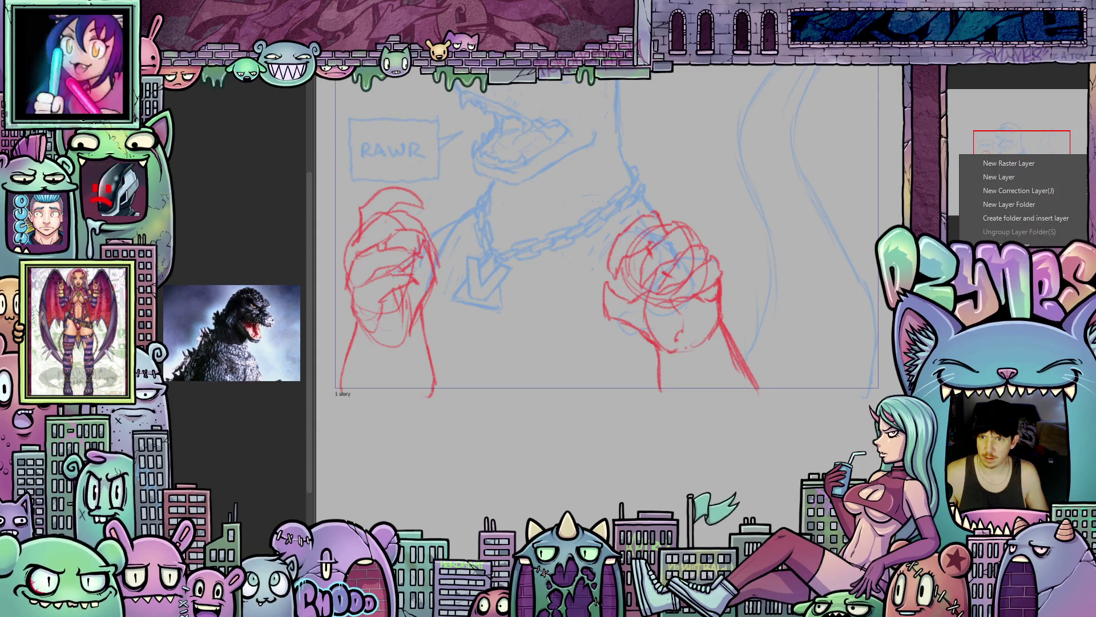
mouse_move(1016, 320)
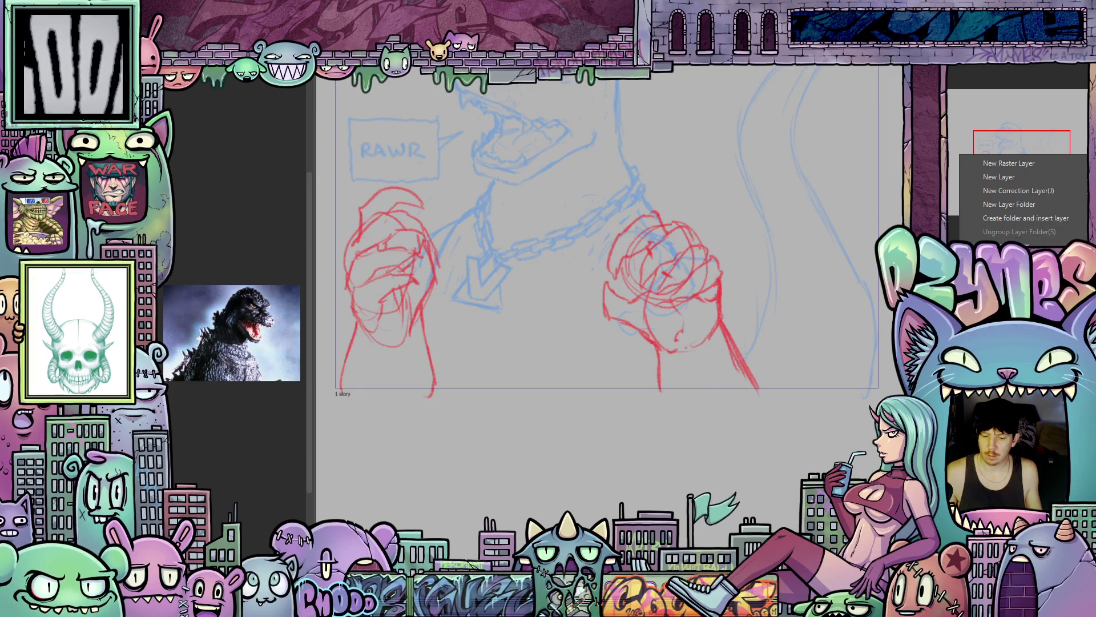
left_click(756, 290)
scroll(751, 295, "down", 1)
scroll(751, 295, "up", 2)
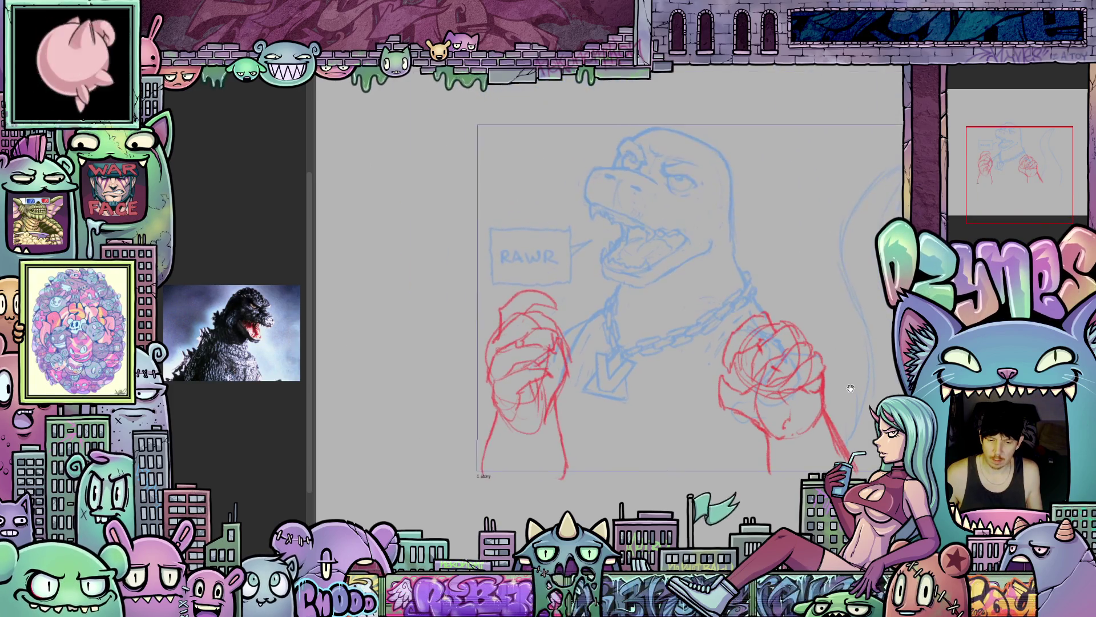
scroll(667, 368, "up", 3)
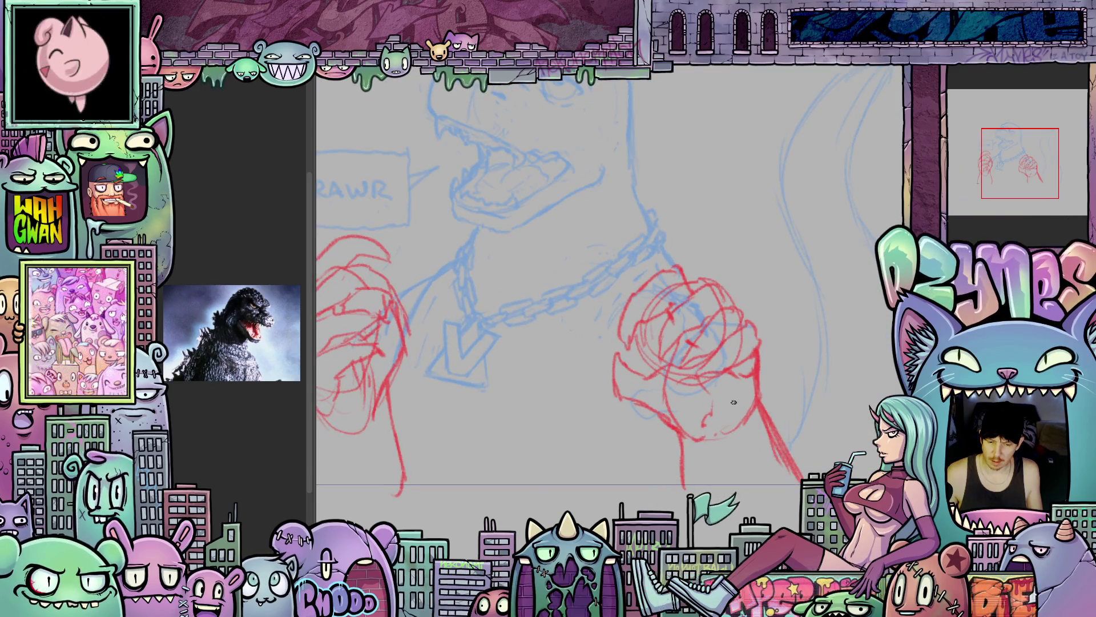
scroll(742, 440, "down", 2)
mouse_move(734, 461)
left_mouse_down()
mouse_move(725, 348)
mouse_move(732, 361)
left_mouse_up()
scroll(733, 360, "up", 2)
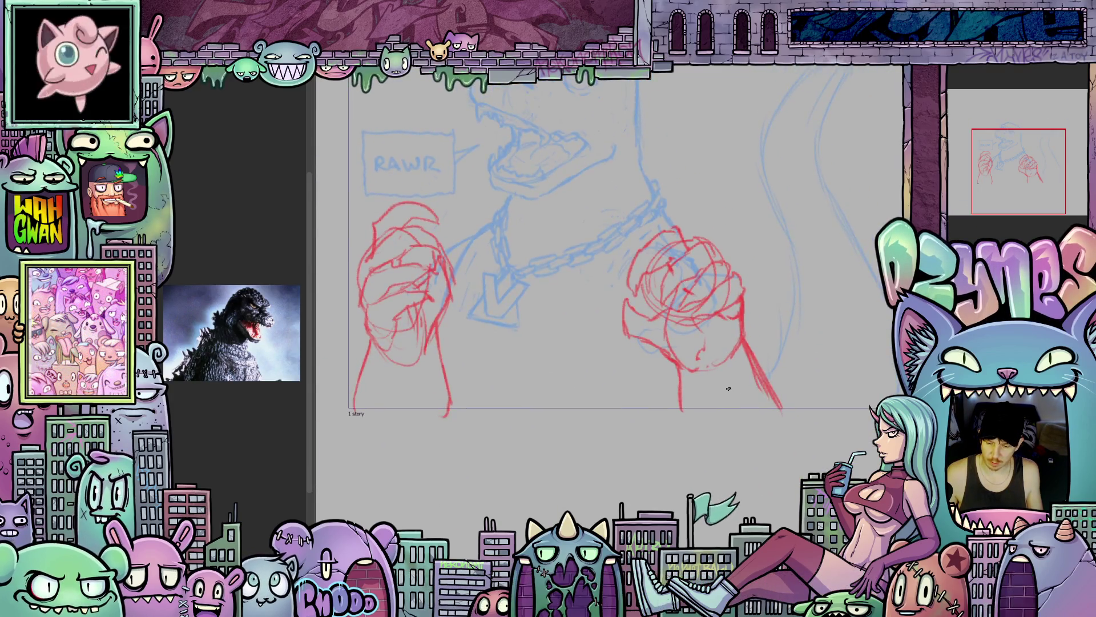
right_click(961, 149)
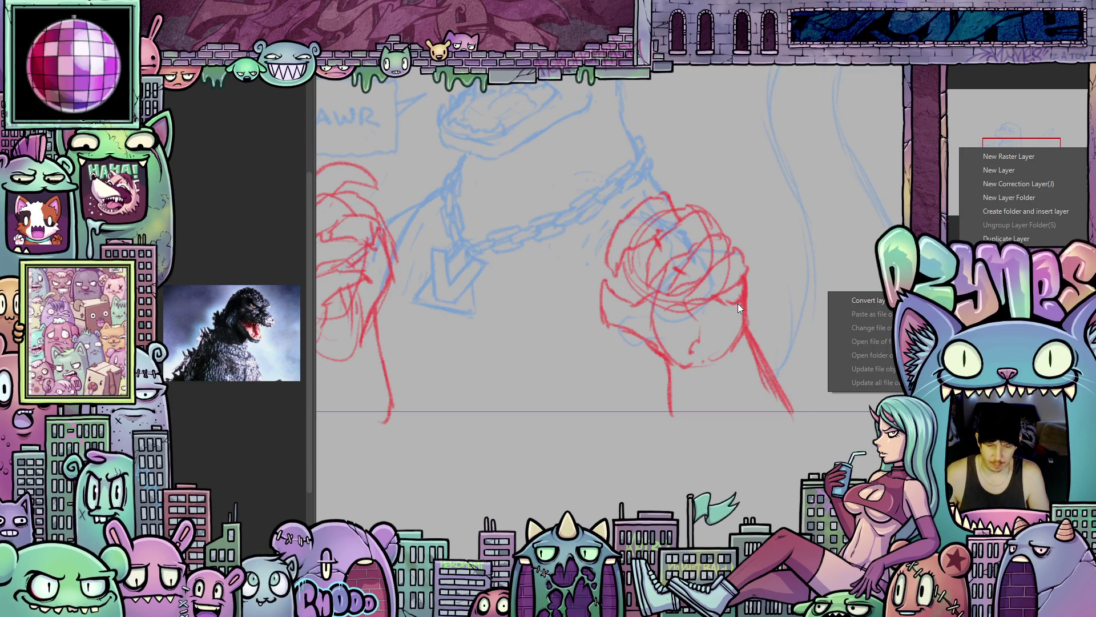
left_click(752, 299)
scroll(765, 300, "down", 2)
- Zoom in on the right red fist rough, then zoom back out
scroll(771, 300, "up", 2)
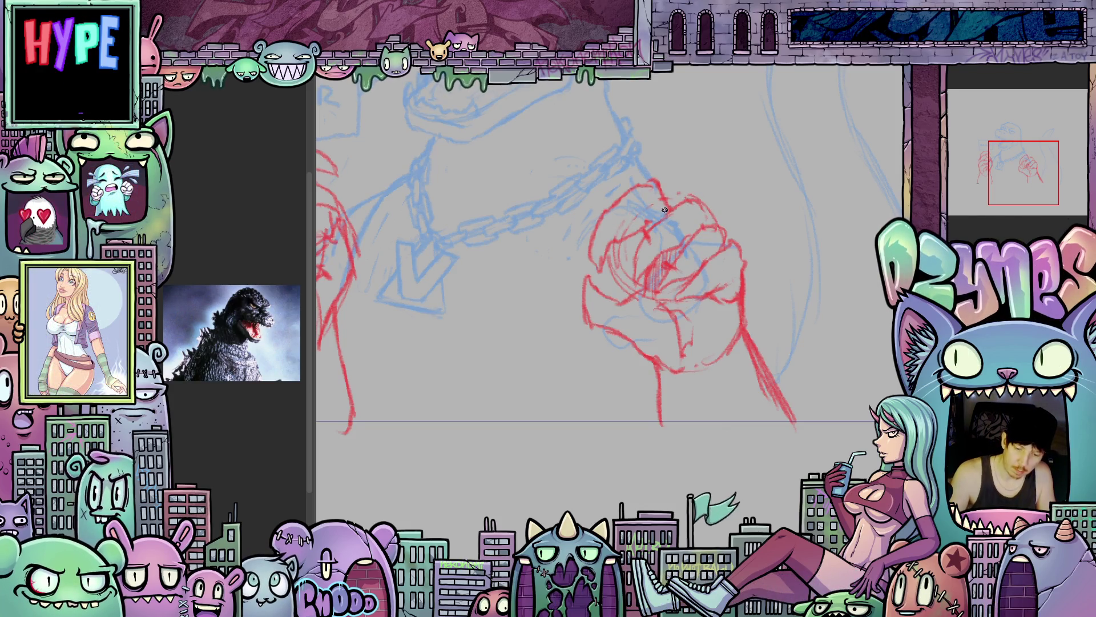
scroll(664, 210, "down", 5)
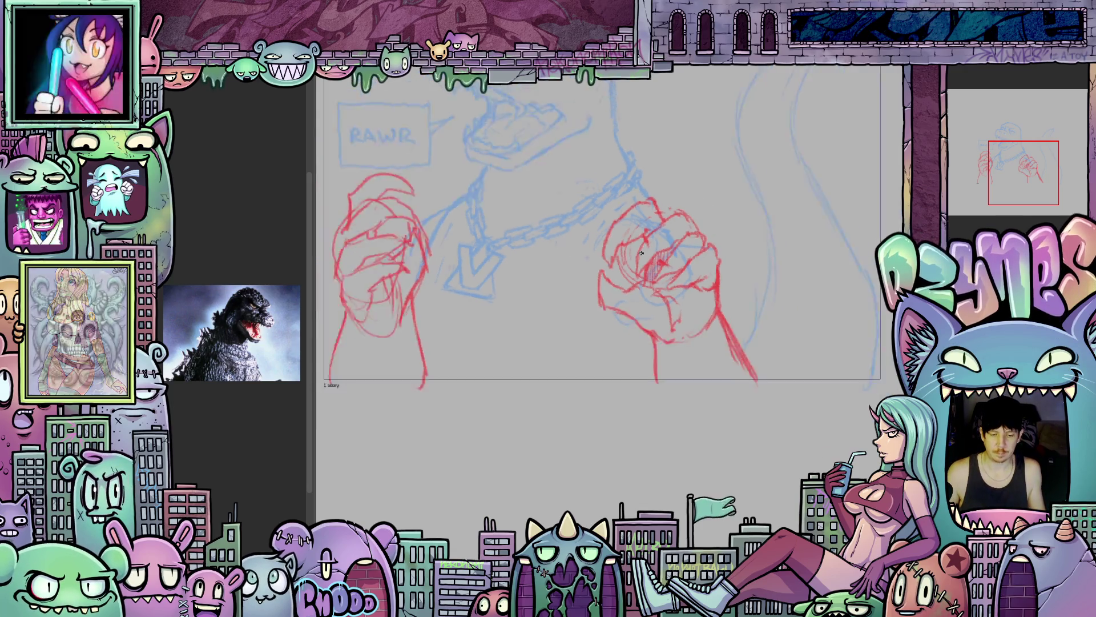
left_click_drag(665, 315, 644, 333)
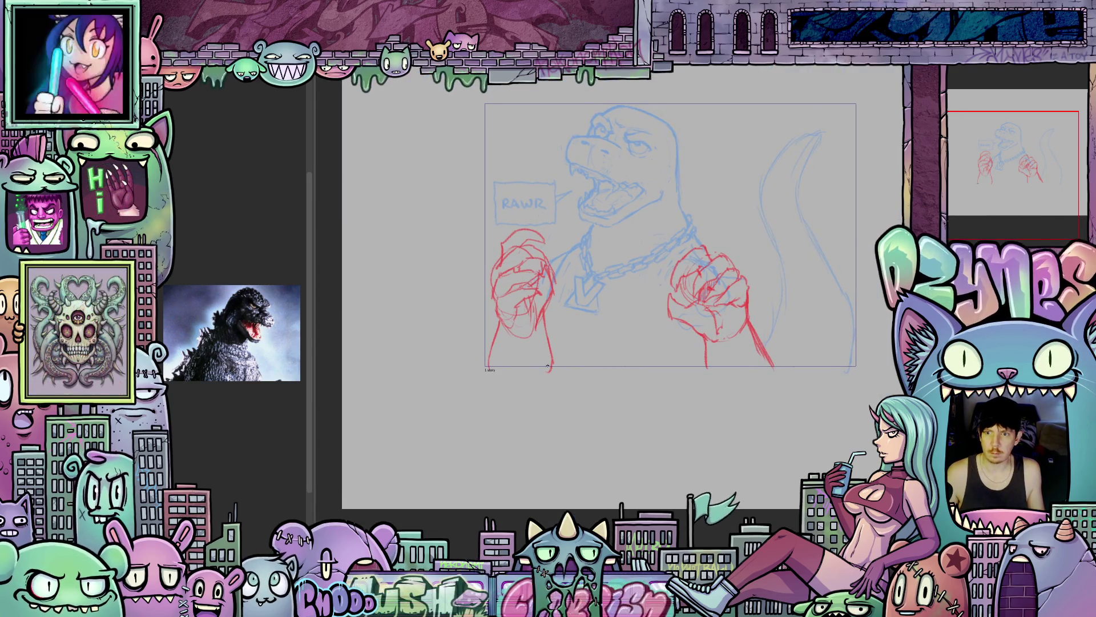
scroll(579, 361, "up", 3)
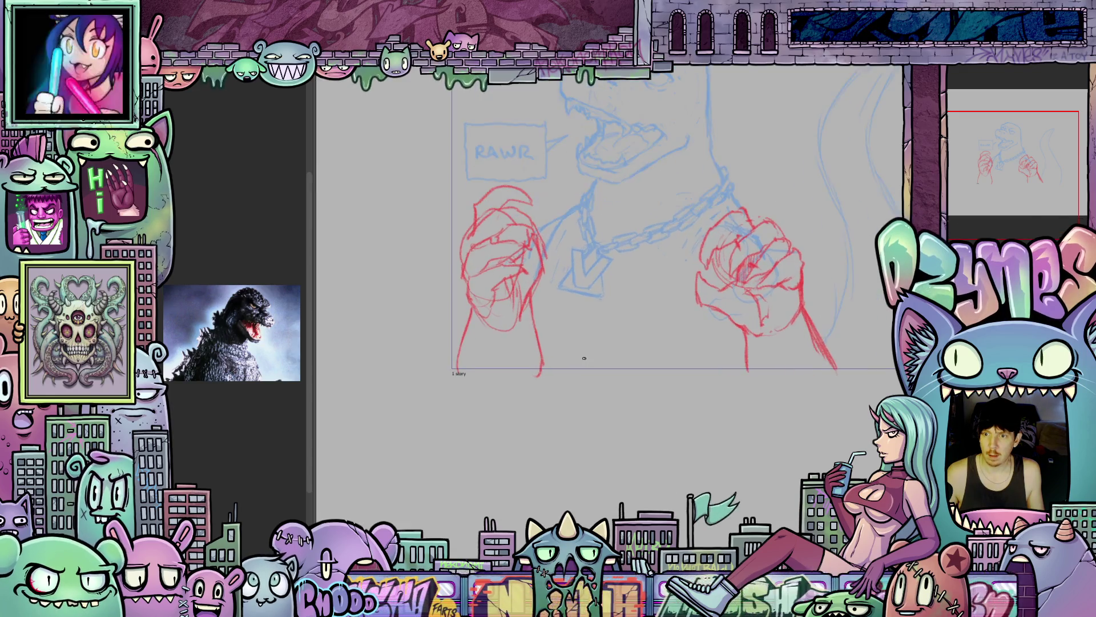
scroll(565, 334, "up", 2)
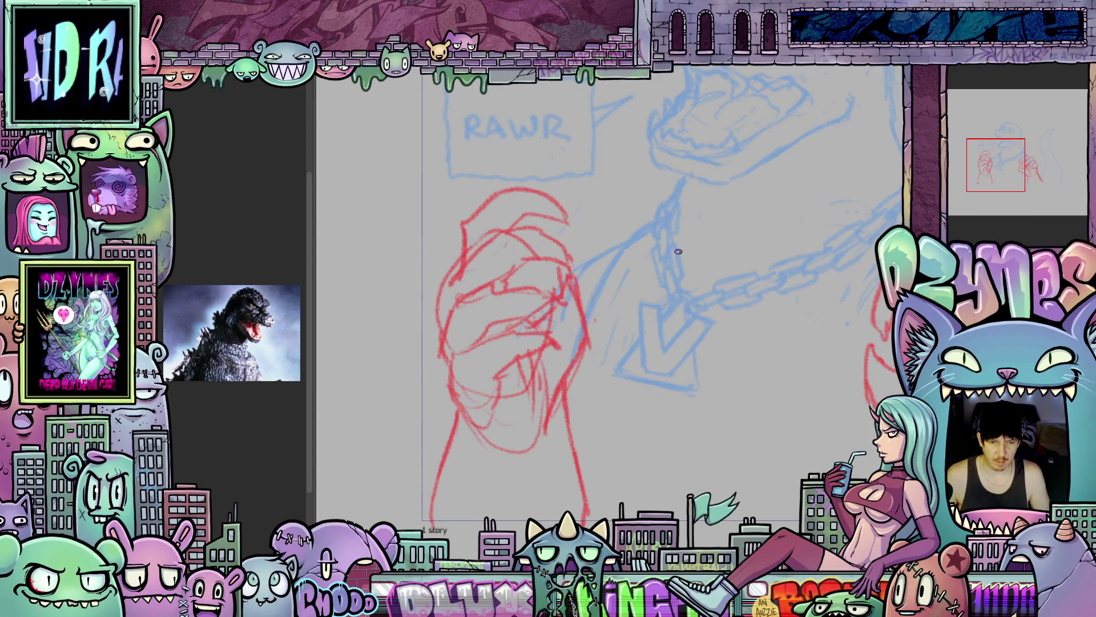
scroll(618, 290, "down", 1)
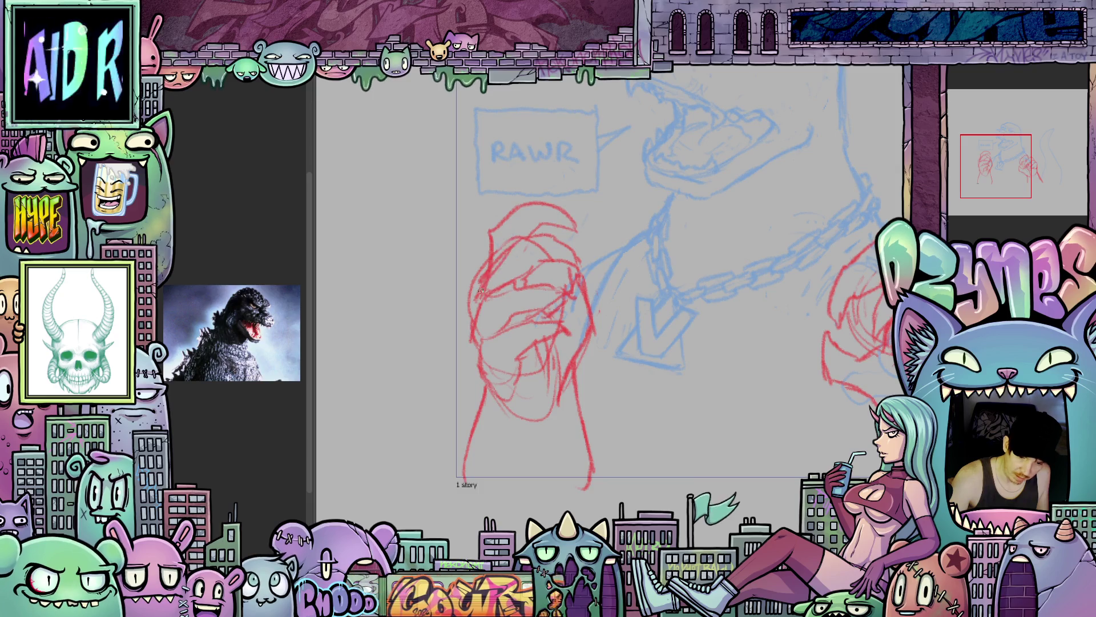
scroll(550, 238, "down", 2)
scroll(628, 342, "up", 2)
scroll(728, 496, "up", 3)
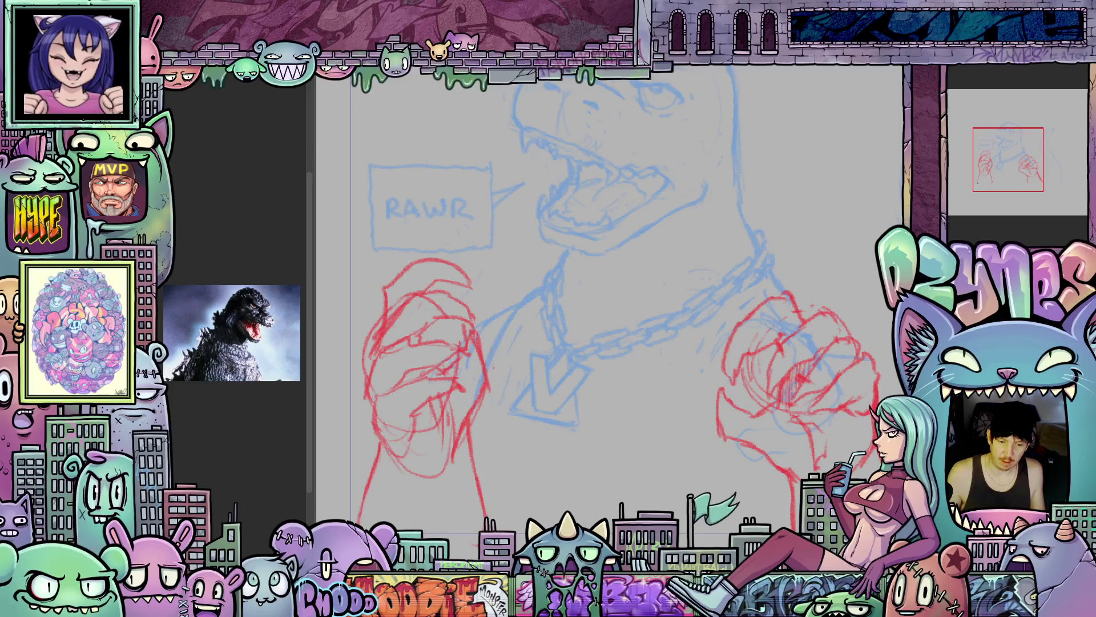
scroll(708, 492, "down", 2)
scroll(704, 340, "down", 2)
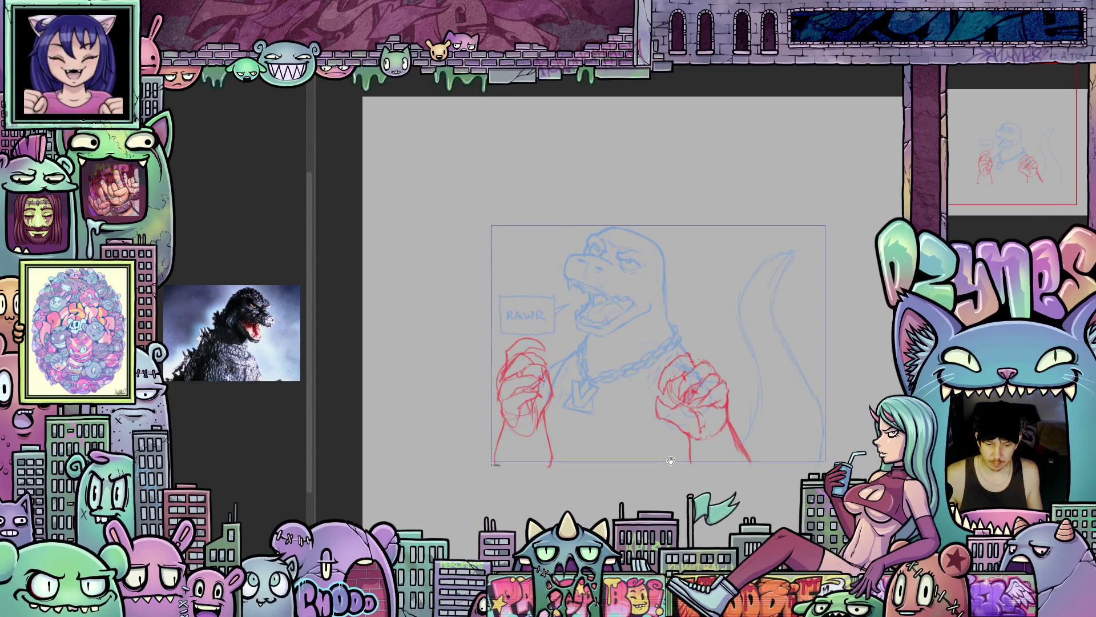
scroll(704, 340, "up", 2)
scroll(704, 341, "up", 3)
mouse_move(692, 362)
left_mouse_down()
mouse_move(731, 473)
mouse_move(725, 461)
mouse_move(671, 486)
left_mouse_up()
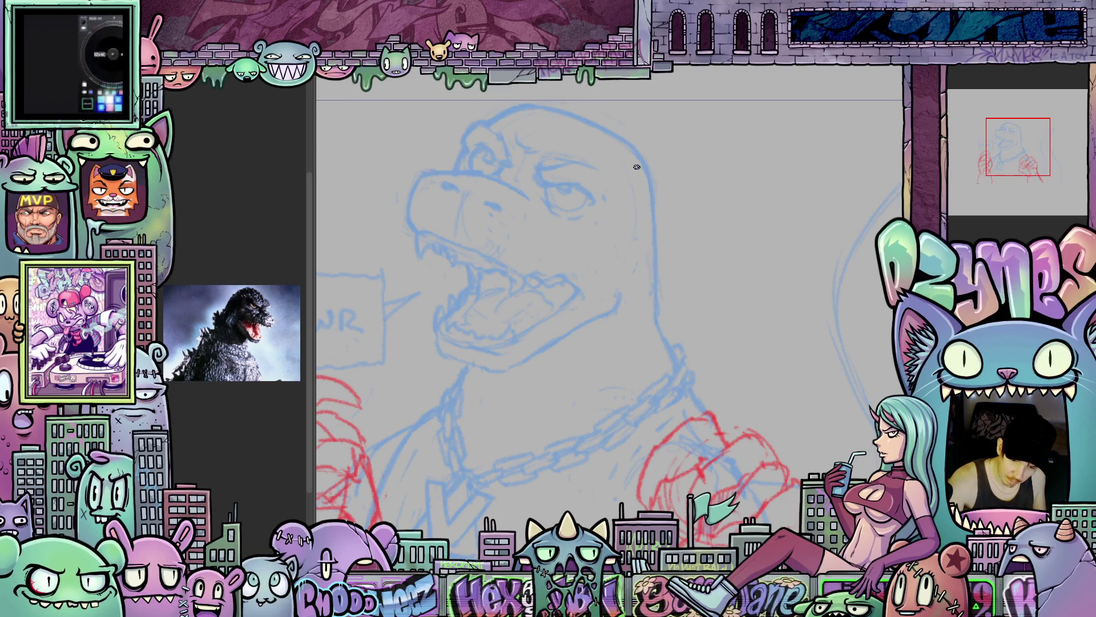
scroll(636, 167, "right", 2)
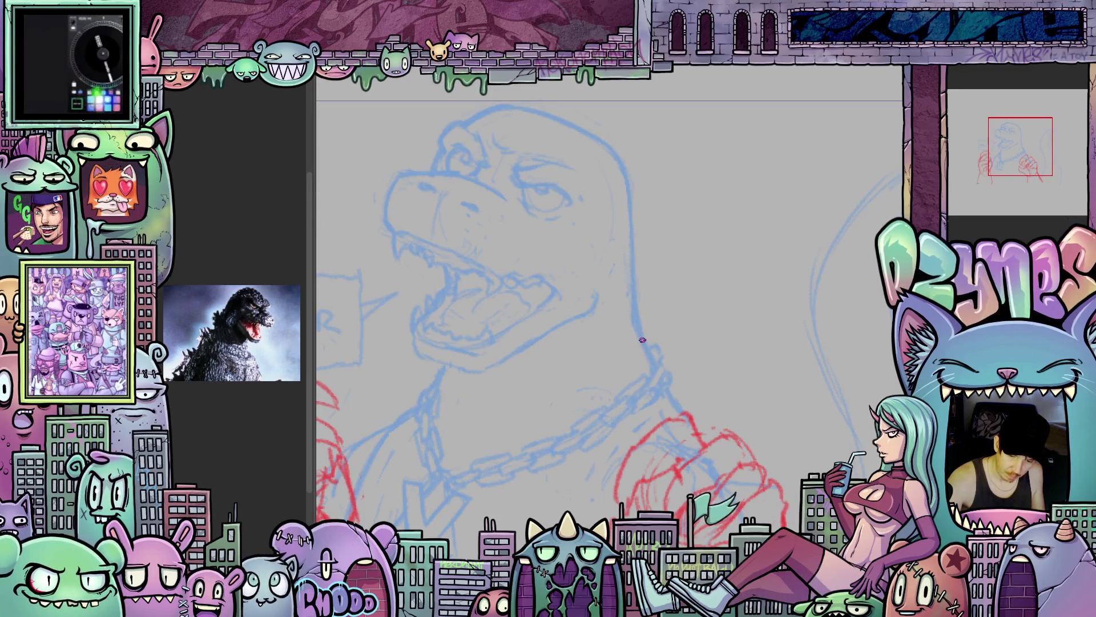
scroll(650, 355, "left", 4)
scroll(649, 356, "down", 2)
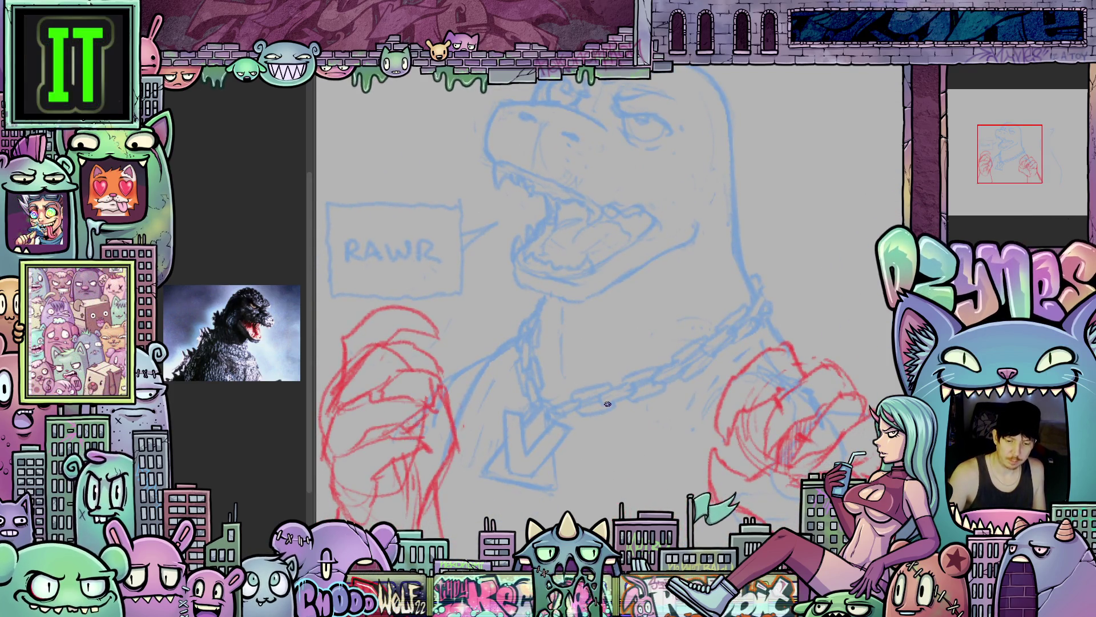
scroll(599, 398, "down", 3)
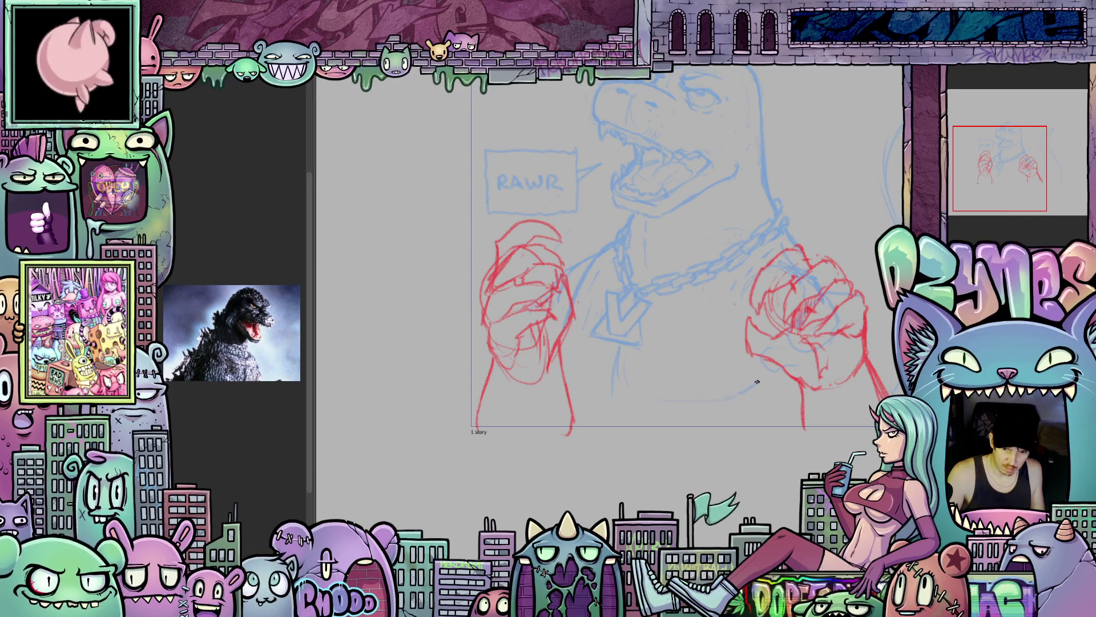
mouse_move(756, 376)
left_mouse_down()
mouse_move(797, 411)
mouse_move(734, 486)
mouse_move(645, 500)
left_mouse_up()
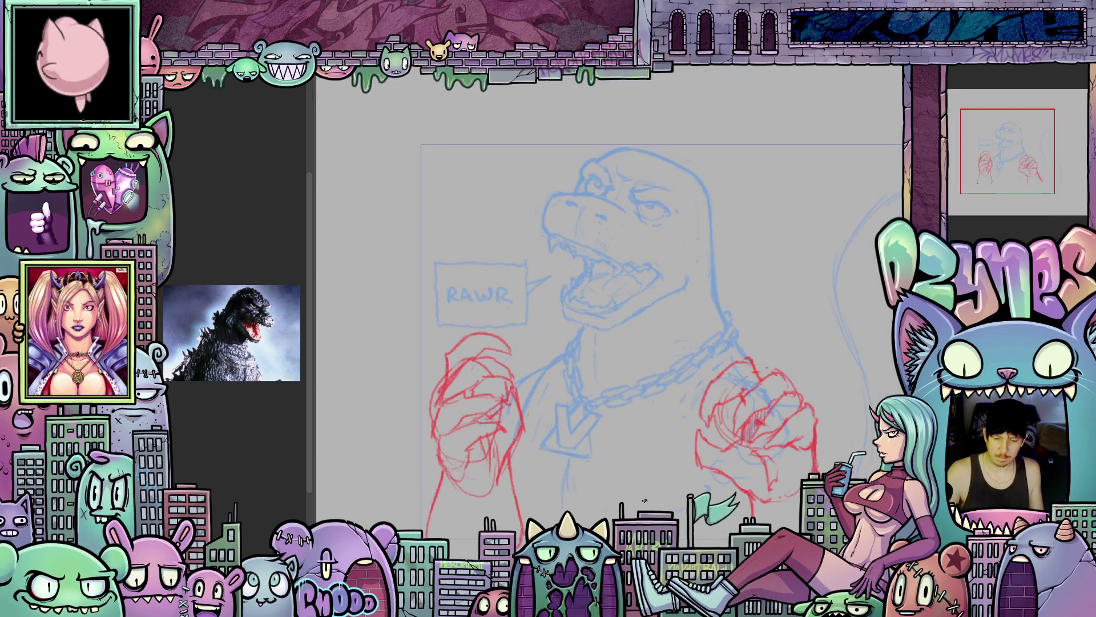
left_click_drag(586, 382, 473, 252)
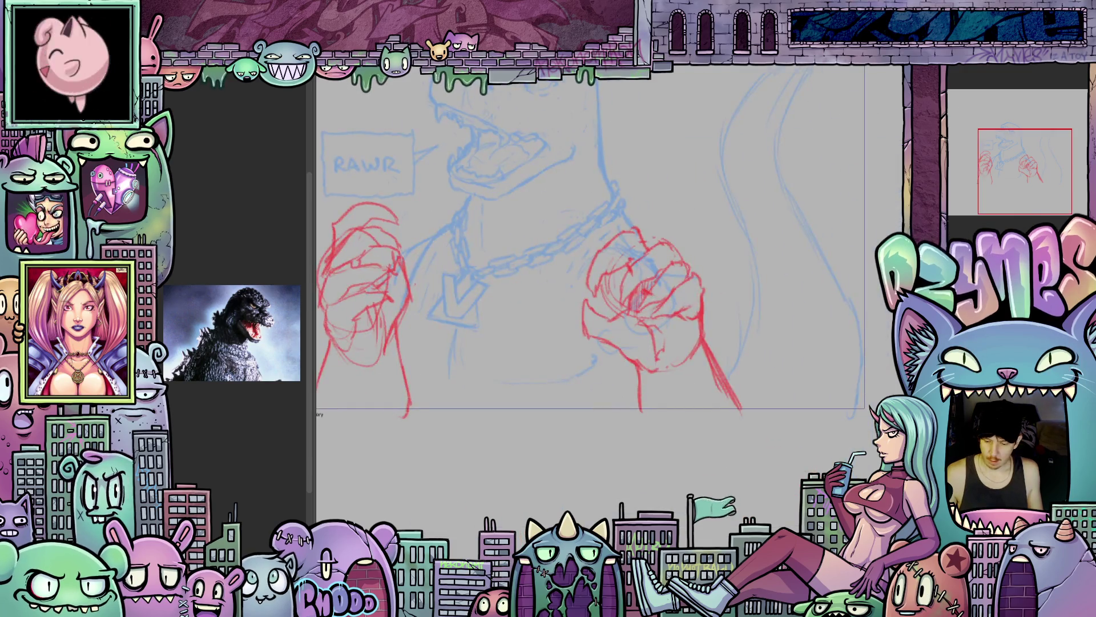
- Put the fist layer in a new folder, turn its red lines black, and lasso the left fist
right_click(961, 154)
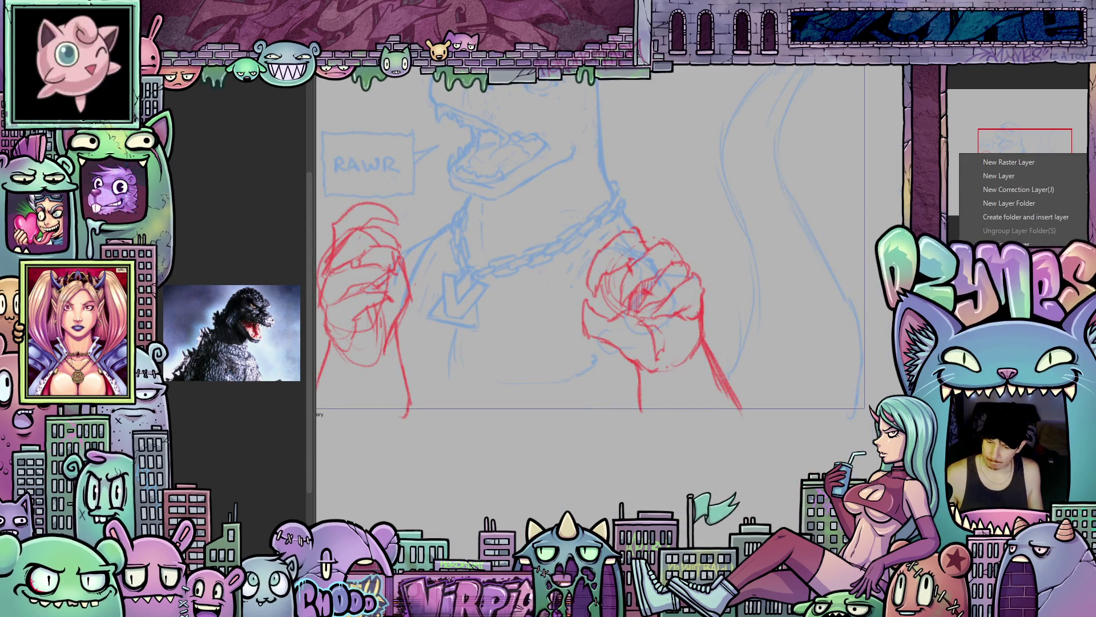
left_click(1038, 226)
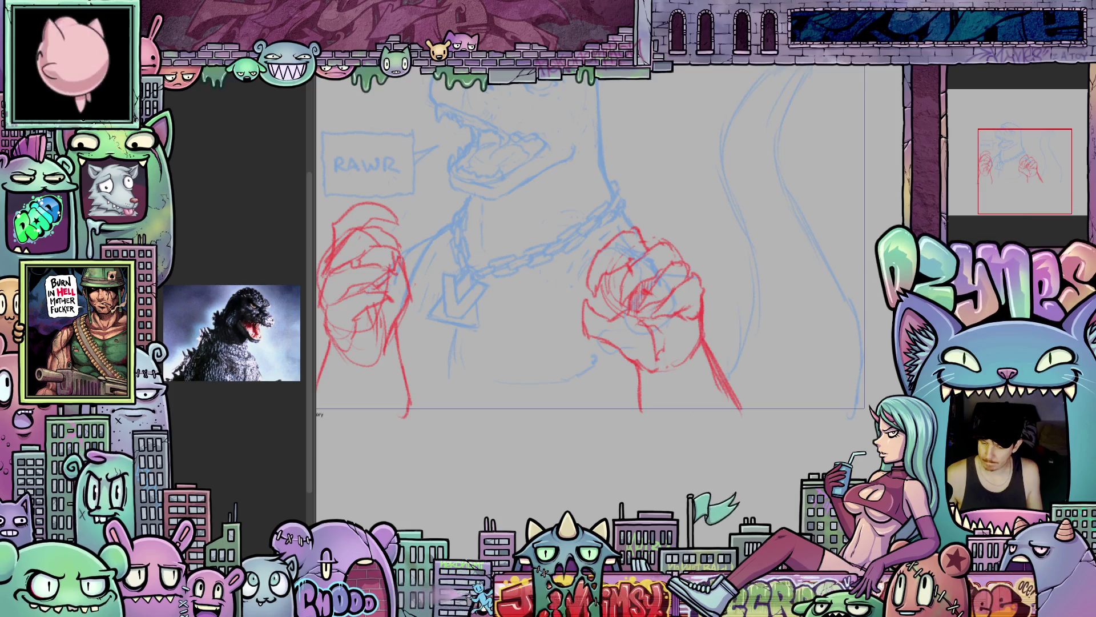
key("ctrl+e")
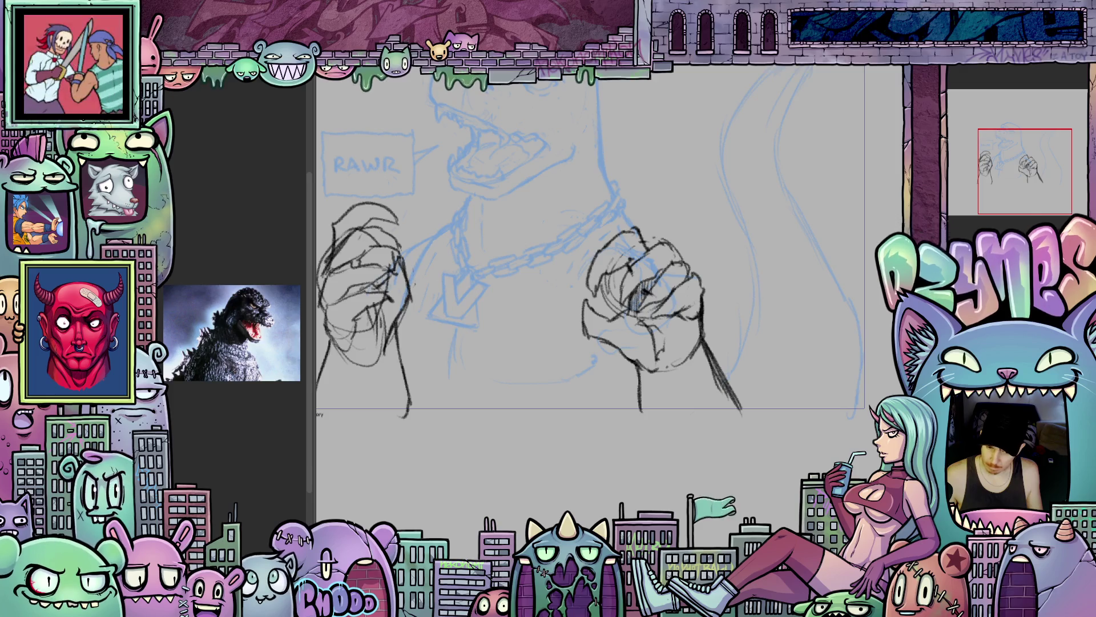
mouse_move(611, 451)
left_mouse_down()
mouse_move(756, 471)
mouse_move(772, 477)
mouse_move(774, 504)
left_mouse_up()
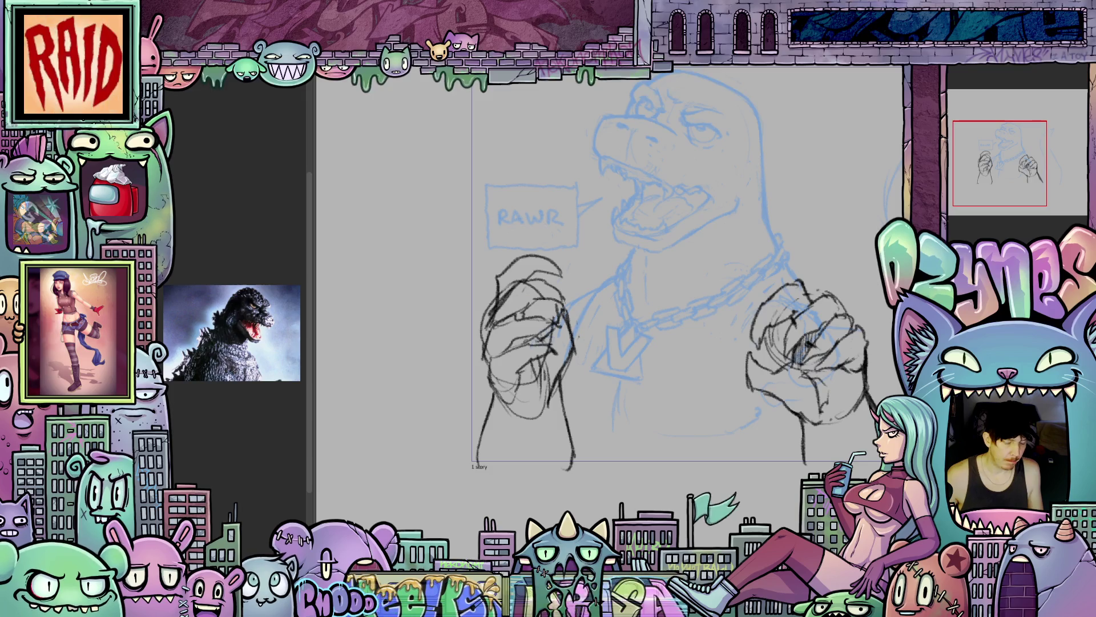
mouse_move(473, 501)
left_mouse_down()
mouse_move(571, 517)
mouse_move(625, 439)
left_mouse_up()
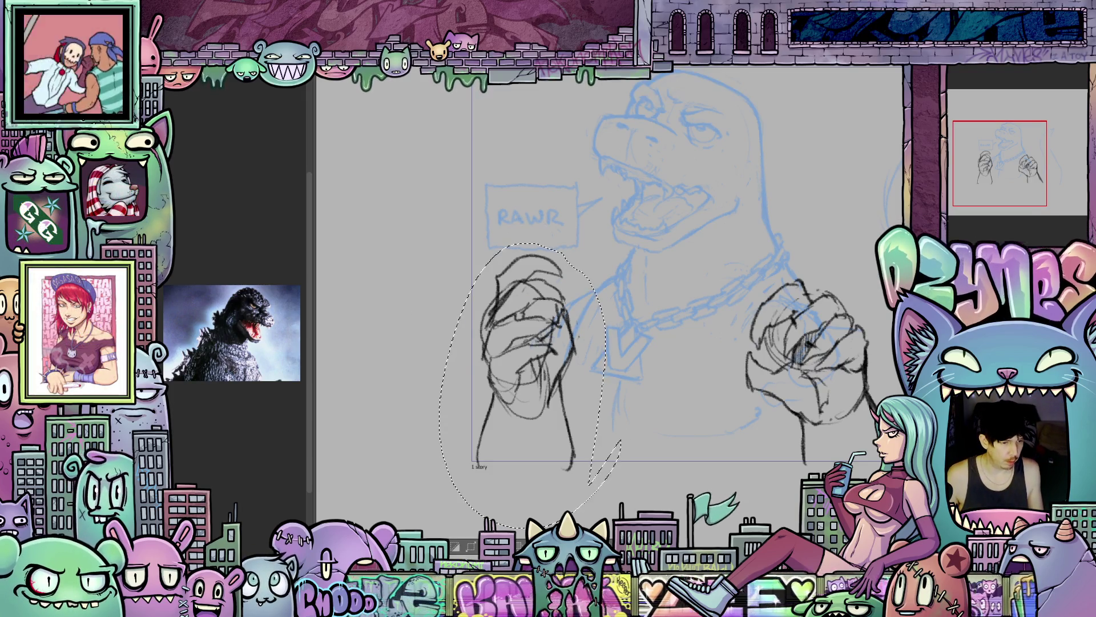
key("alt+e")
key("Delete")
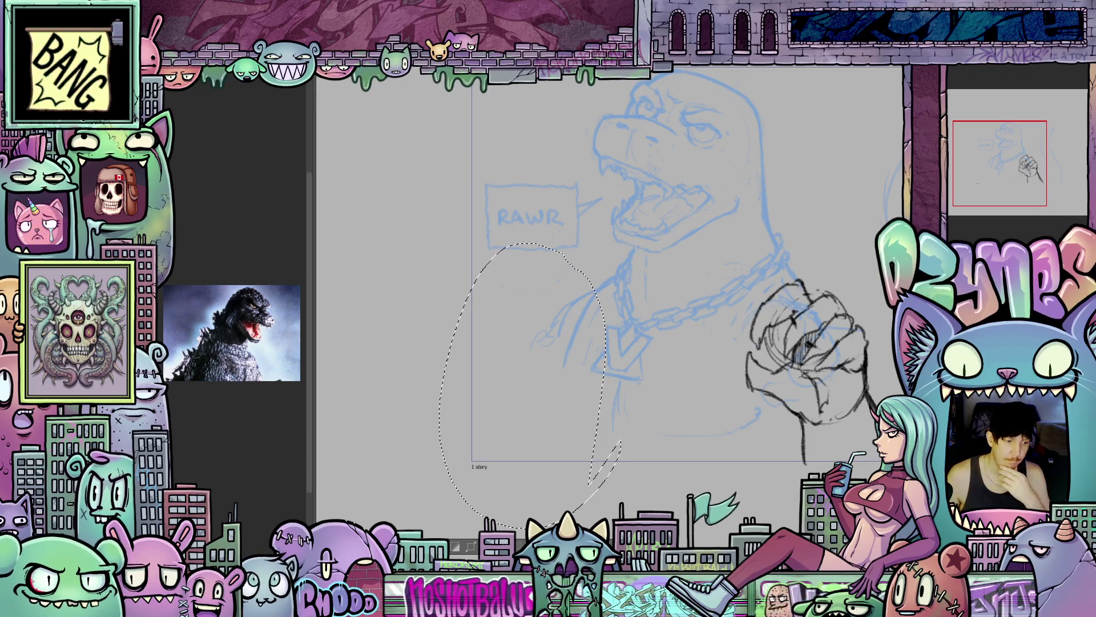
right_click(151, 106)
key("Escape")
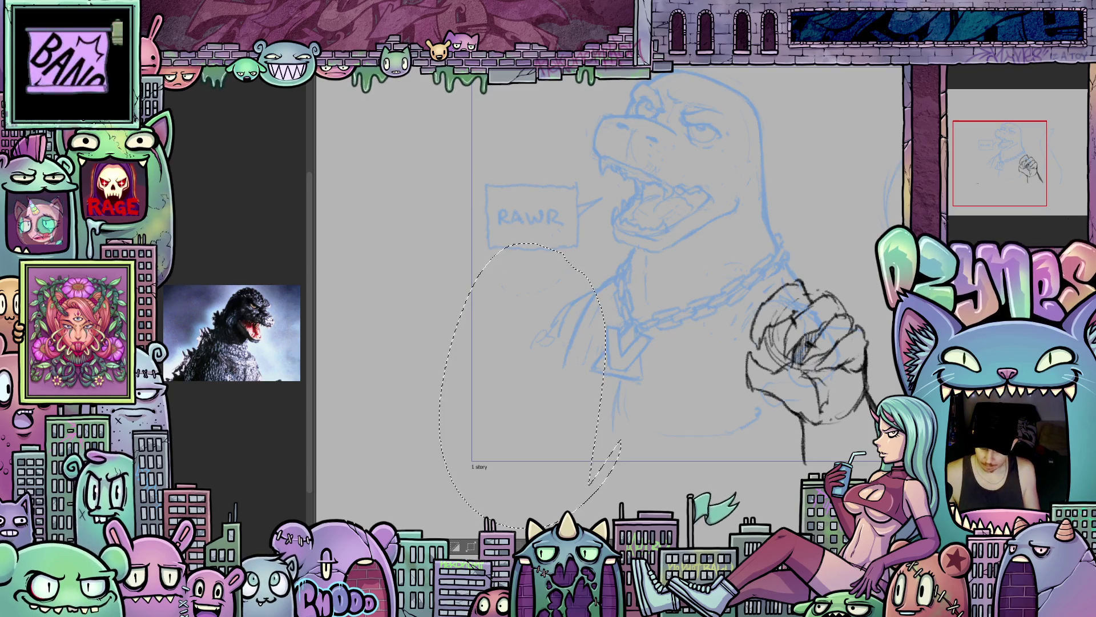
right_click(965, 126)
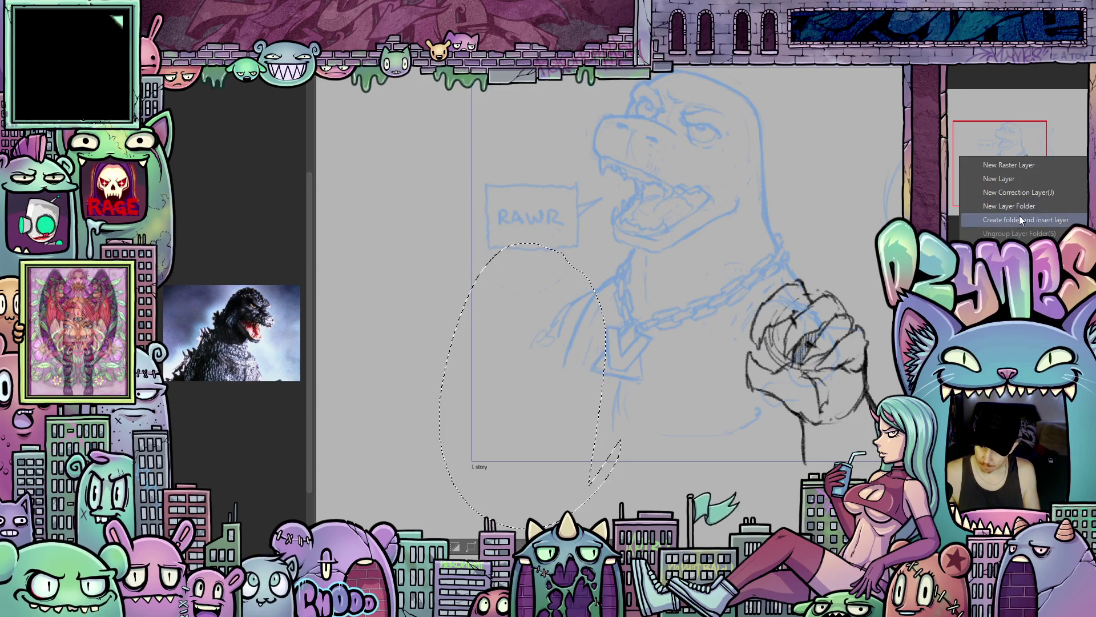
left_click(1020, 215)
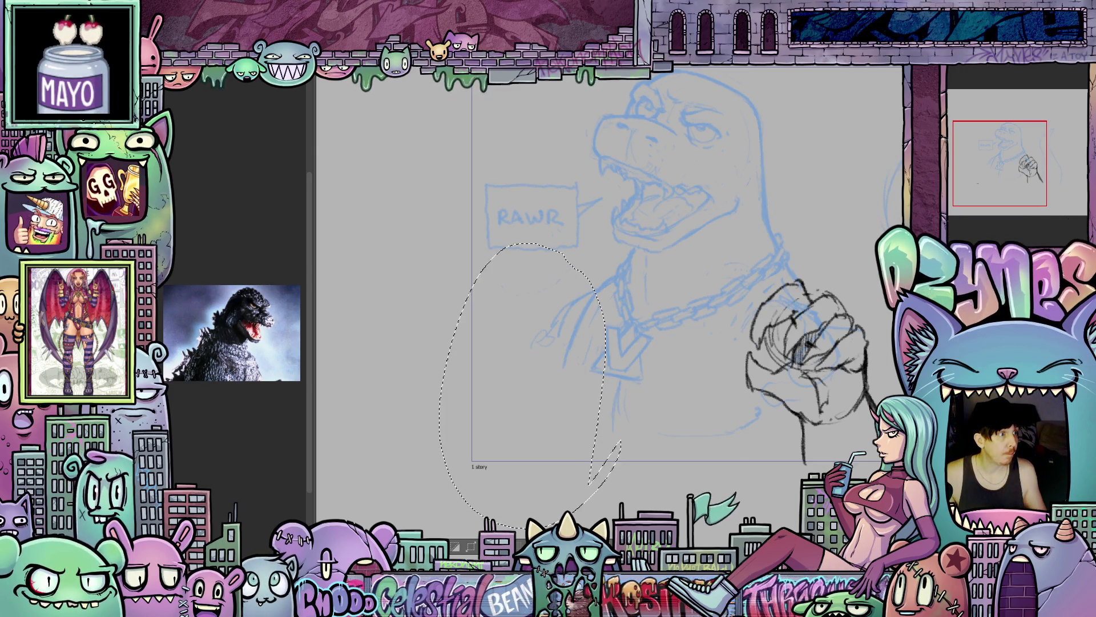
key("ctrl+v")
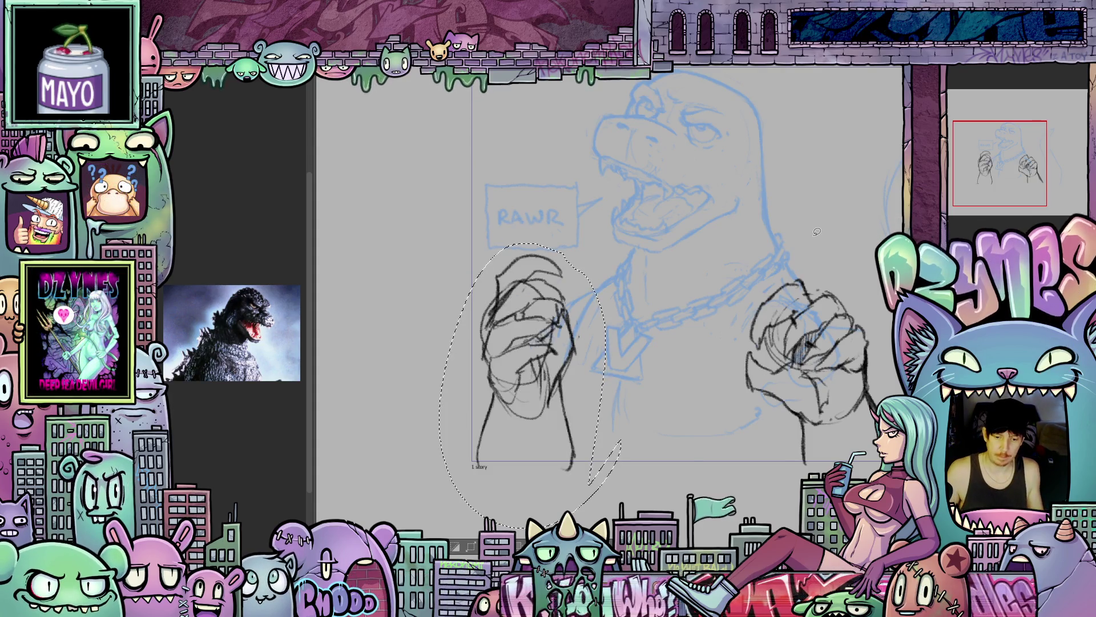
key("ctrl+d")
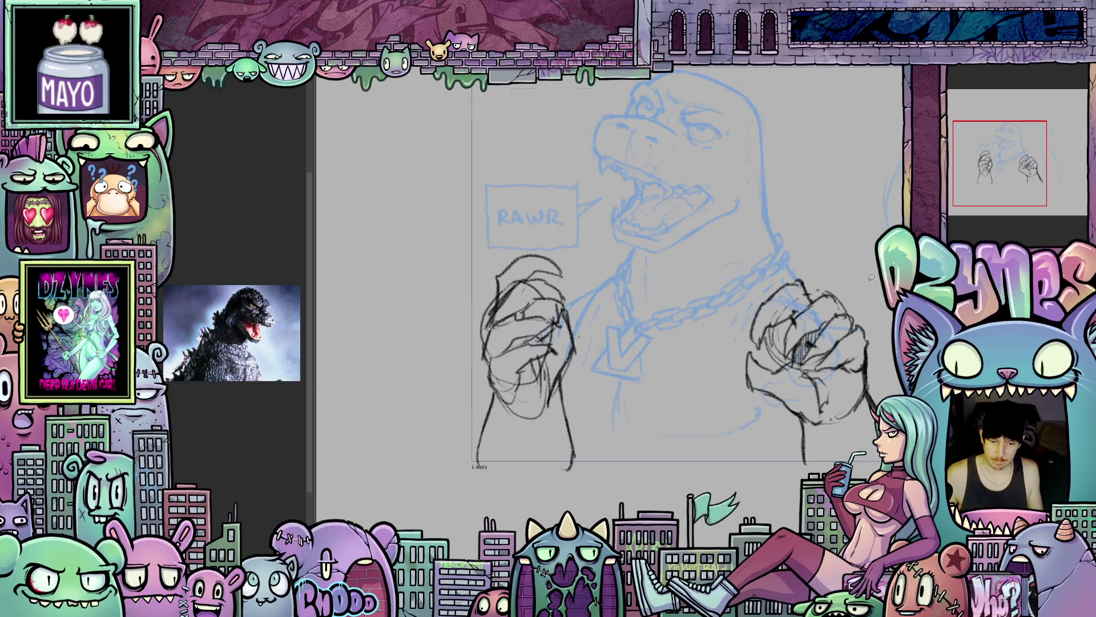
scroll(788, 286, "down", 2)
scroll(750, 336, "up", 2)
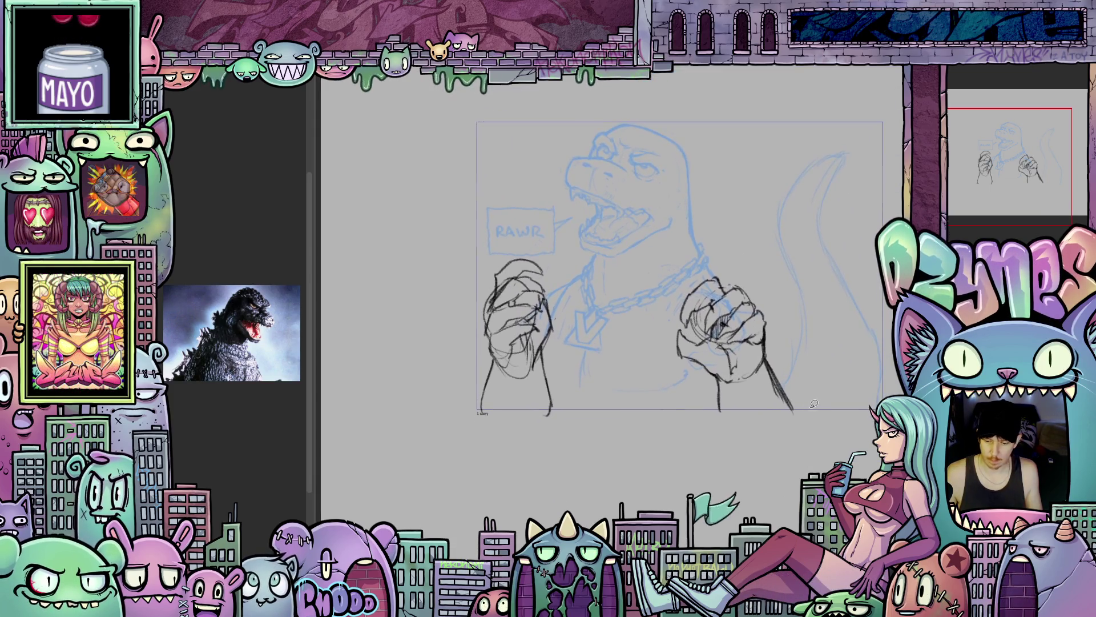
- Look over the whole kaiju page, then switch to the cat-reading-a-magazine document
scroll(739, 432, "up", 2)
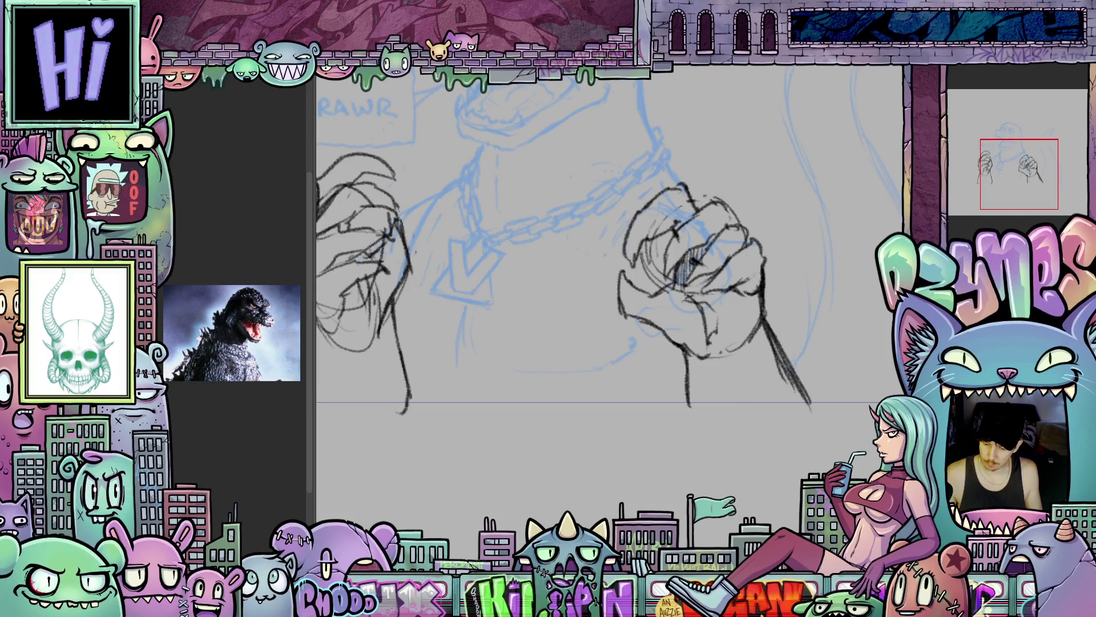
scroll(789, 450, "down", 2)
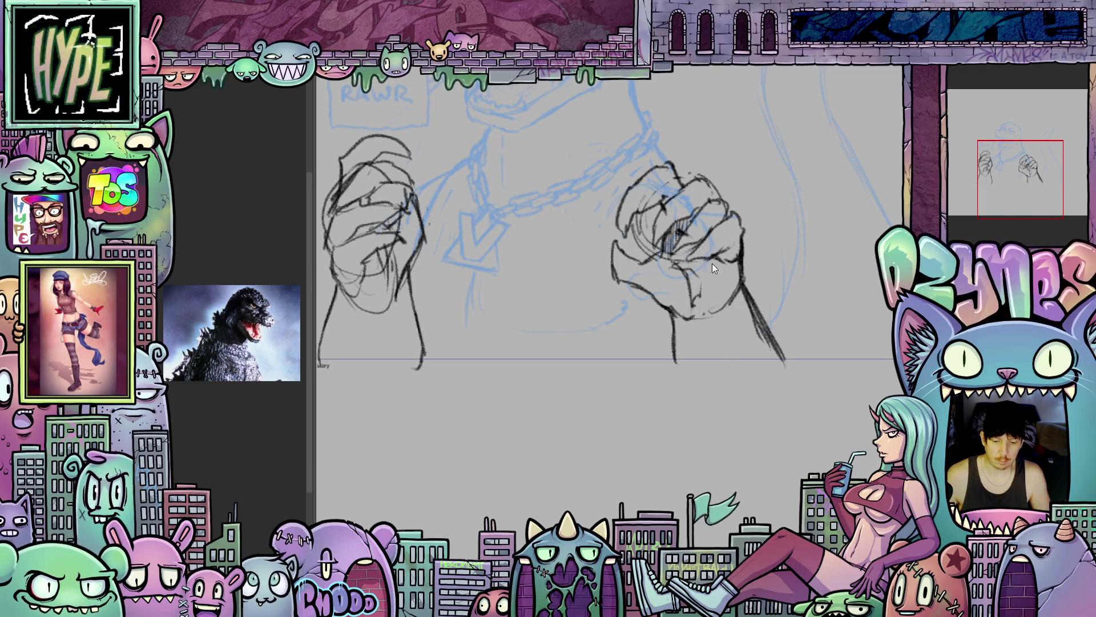
scroll(543, 280, "down", 2)
mouse_move(542, 279)
left_mouse_down()
mouse_move(638, 400)
mouse_move(577, 322)
left_mouse_up()
scroll(577, 322, "up", 3)
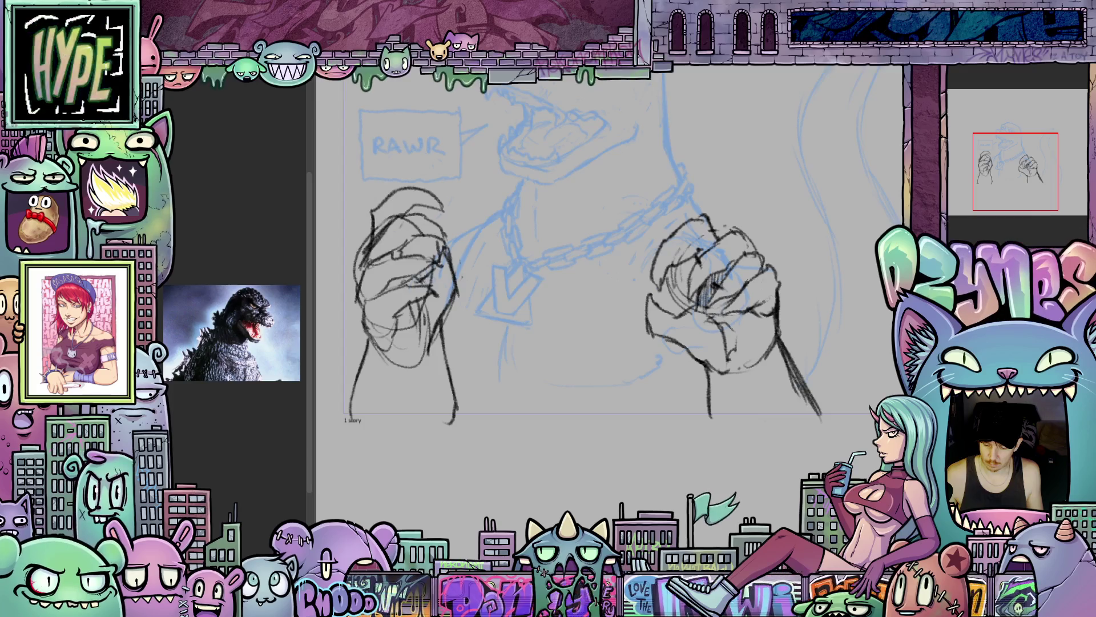
scroll(792, 483, "down", 2)
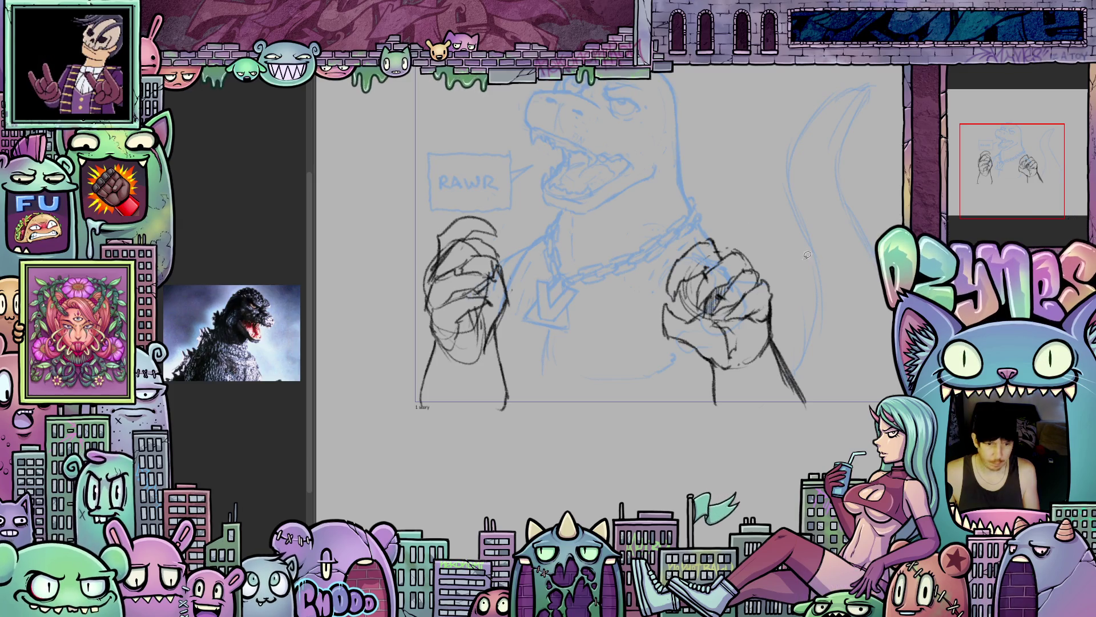
key("ctrl+Tab")
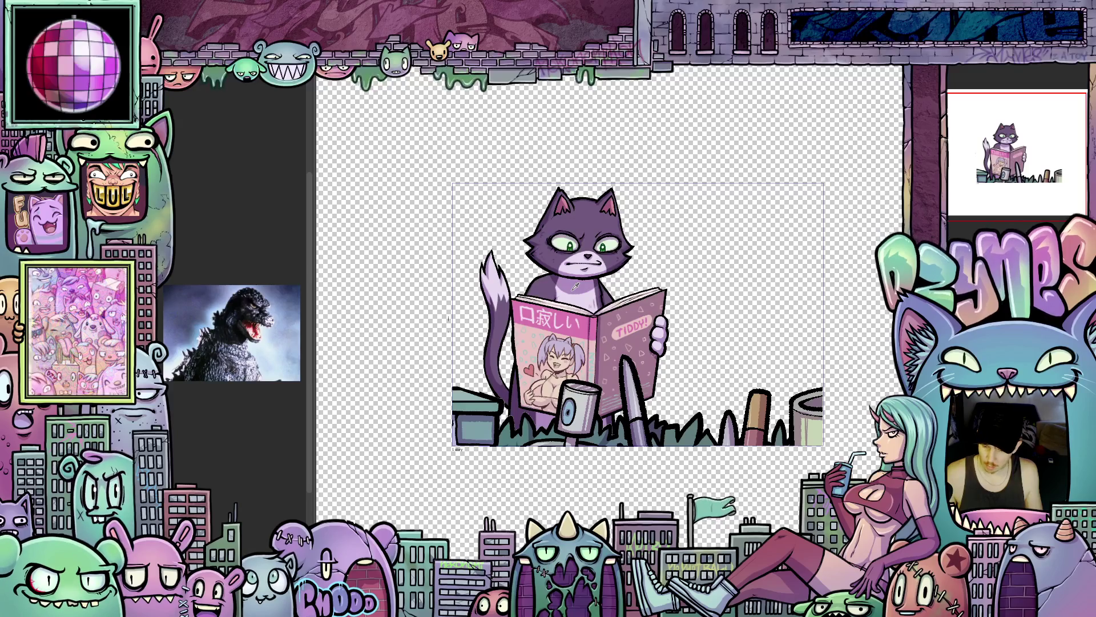
- Sample a colour from the cat's face and set the layer blend mode to Multiply
left_click_drag(577, 287, 569, 290)
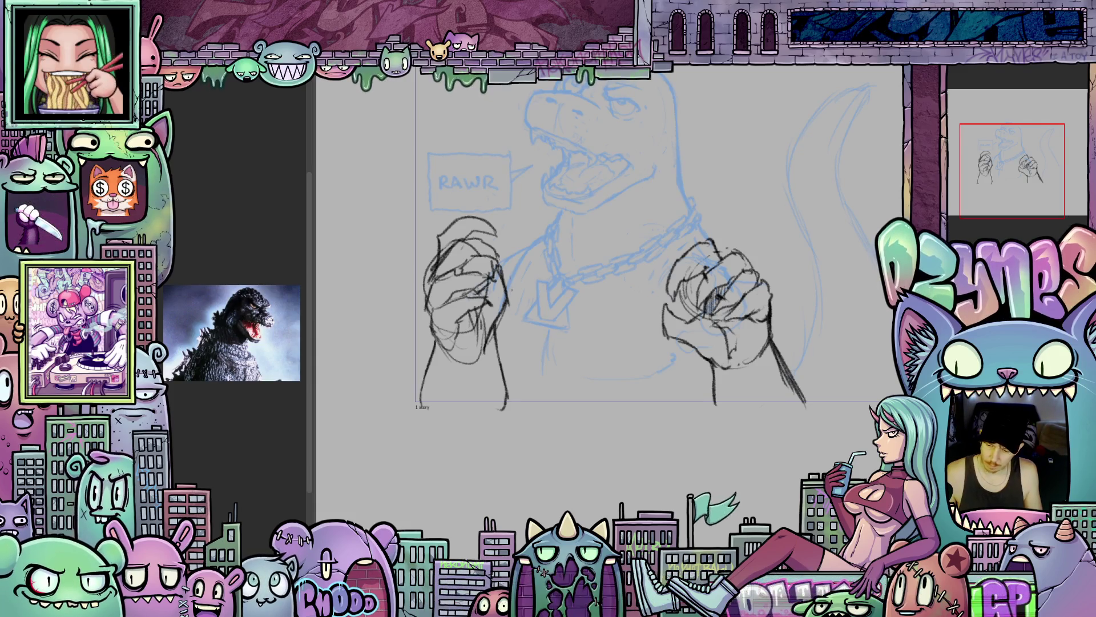
left_click(994, 82)
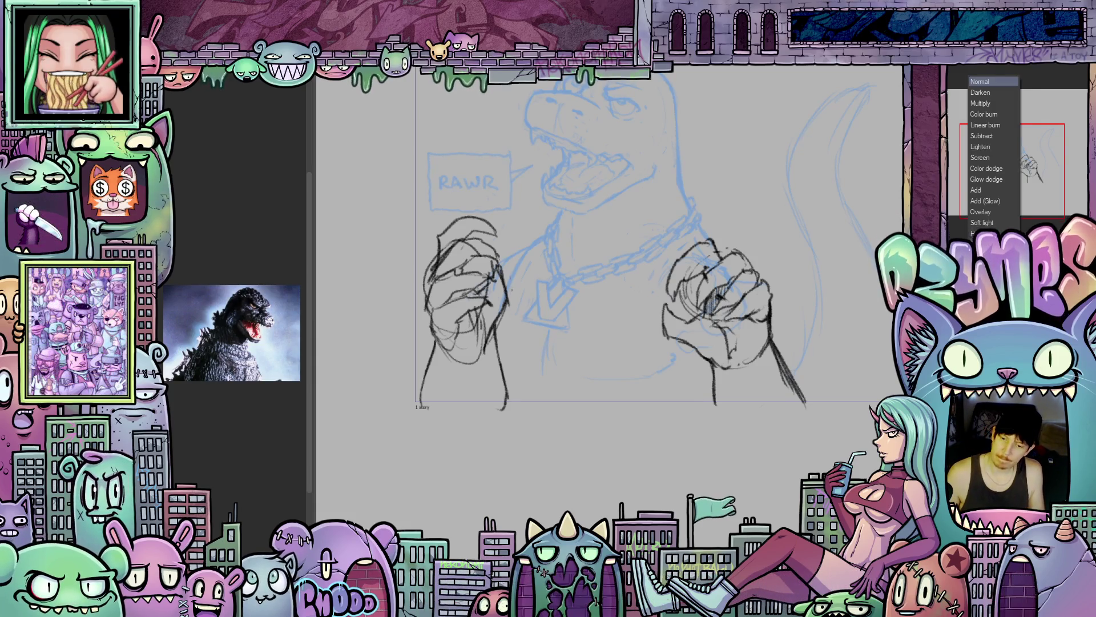
left_click(985, 105)
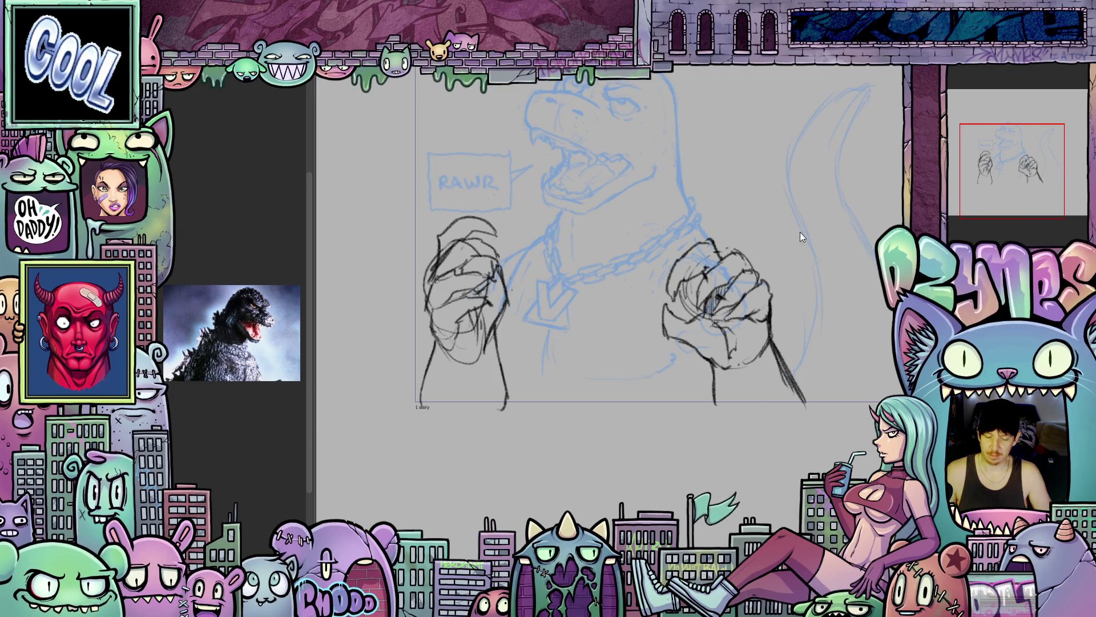
left_click_drag(662, 415, 634, 443)
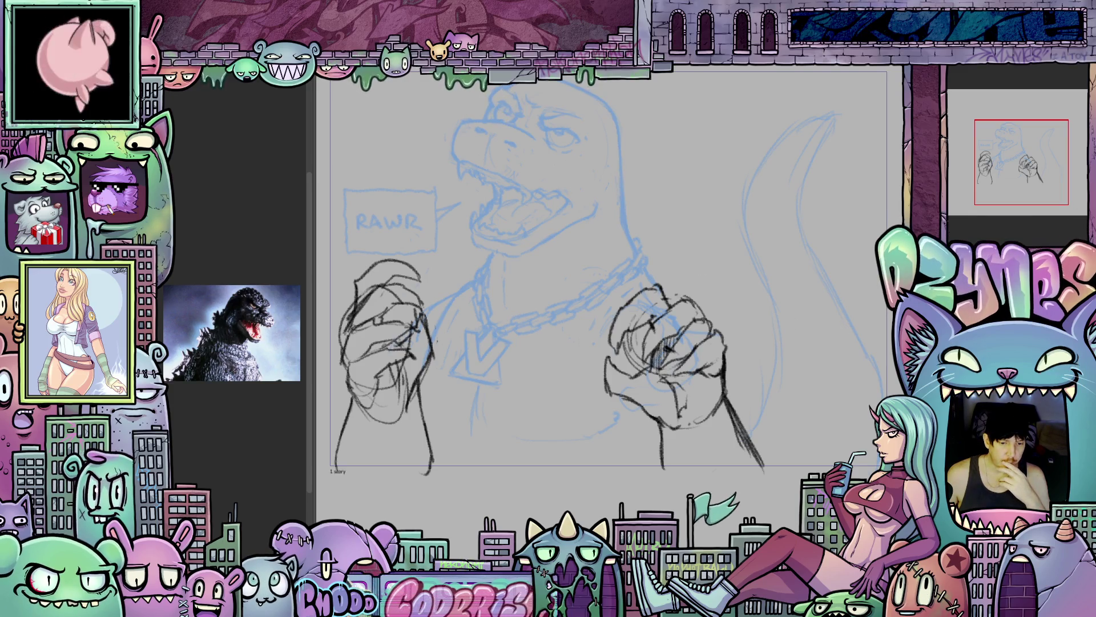
key("ctrl+Tab")
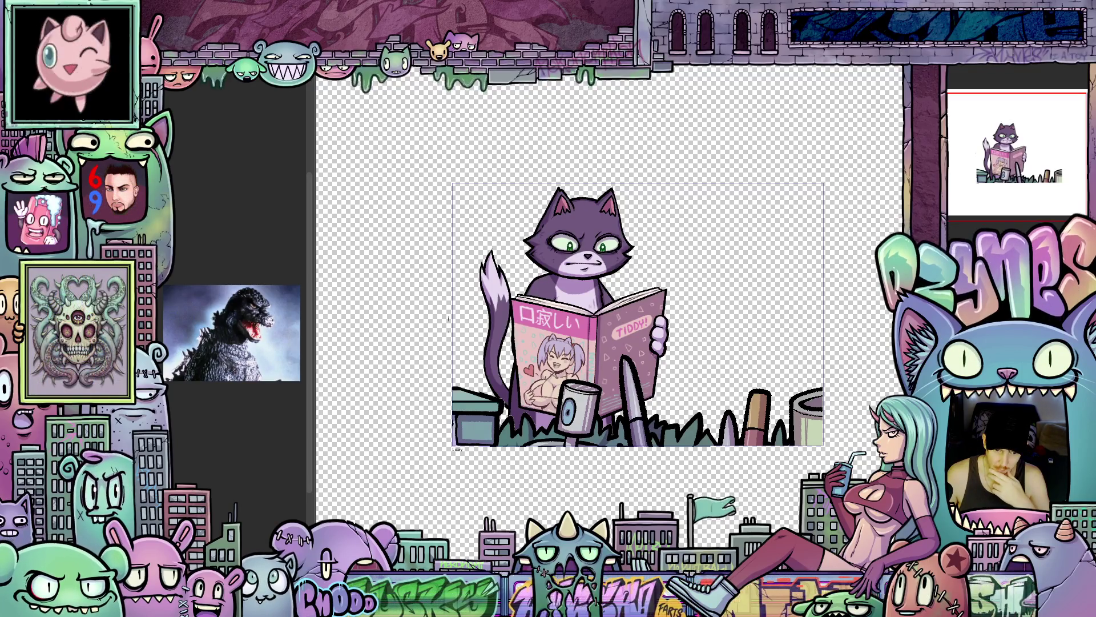
key("ctrl+Tab")
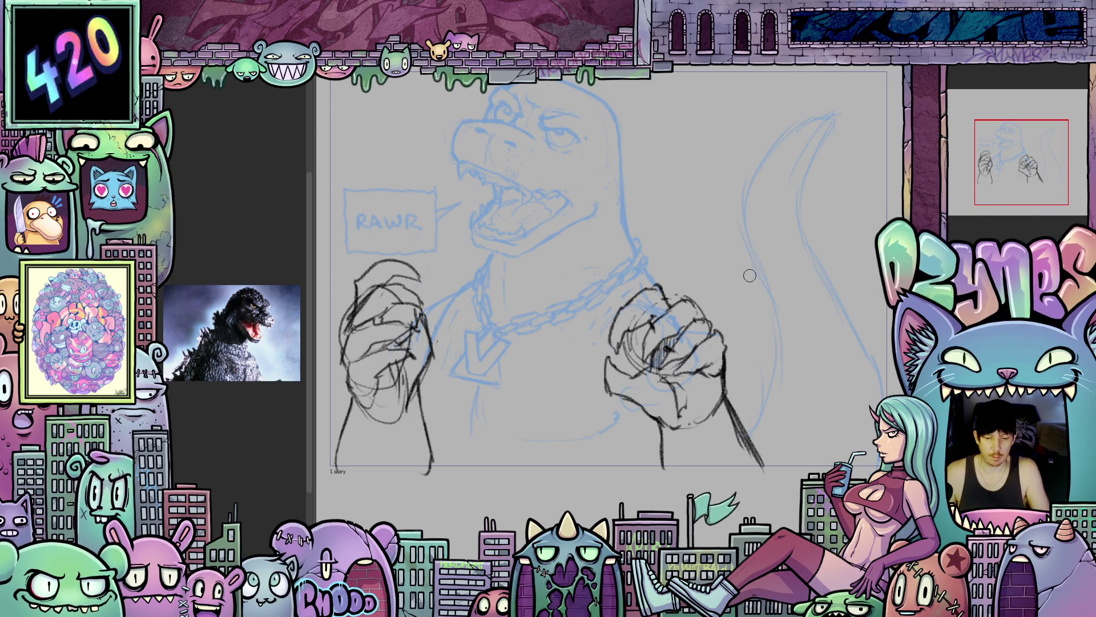
scroll(742, 300, "up", 2)
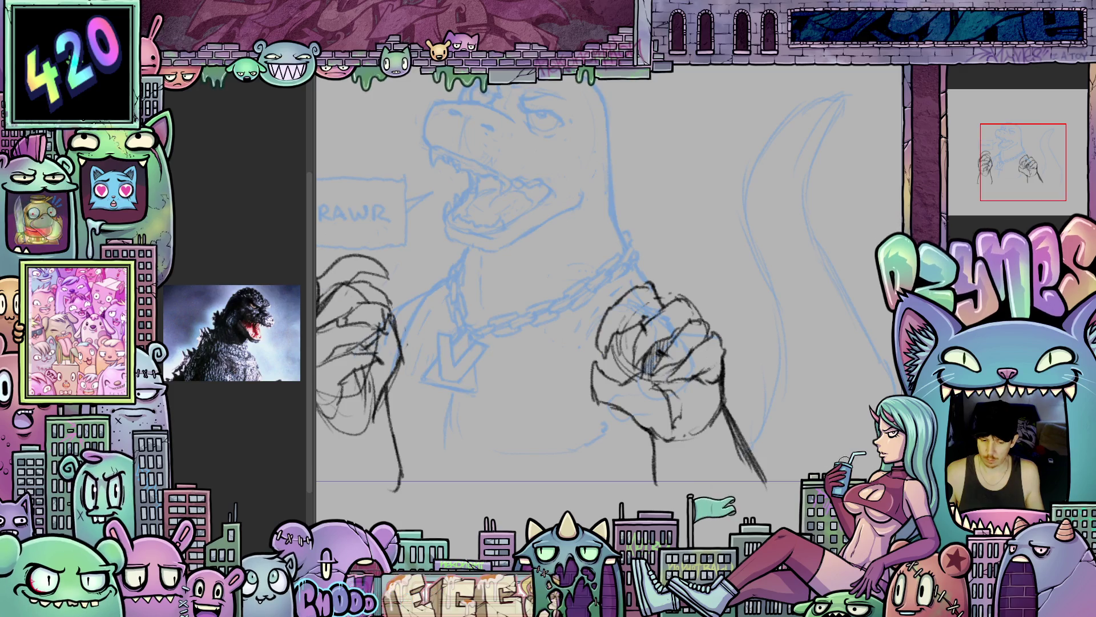
scroll(695, 413, "down", 2)
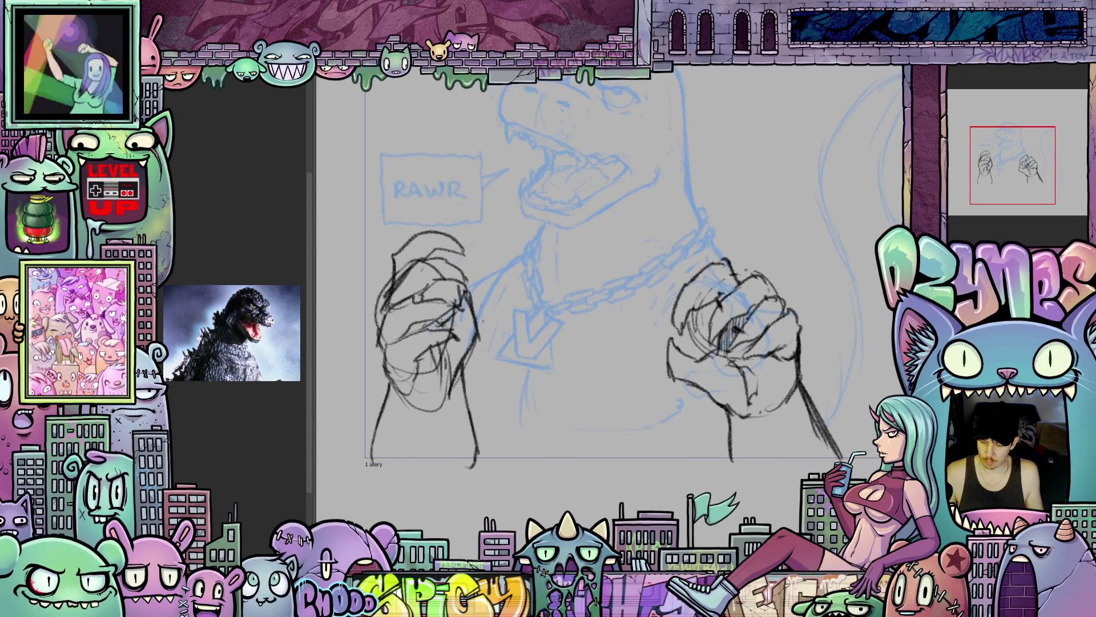
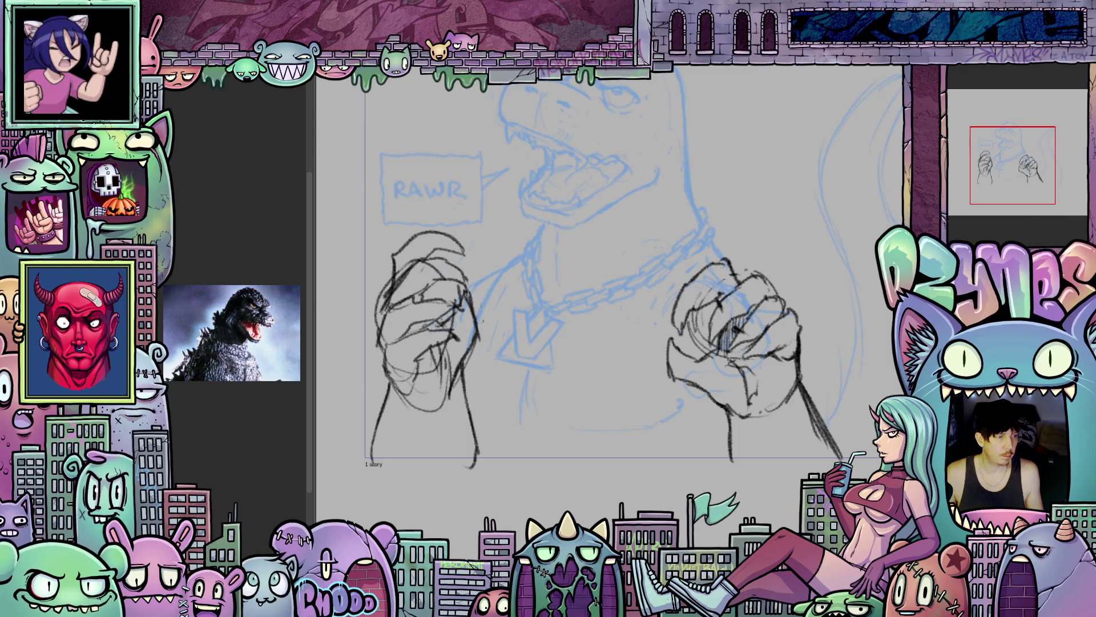
- Compare the frame with and without the left fist and the right fist
key("ctrl+z")
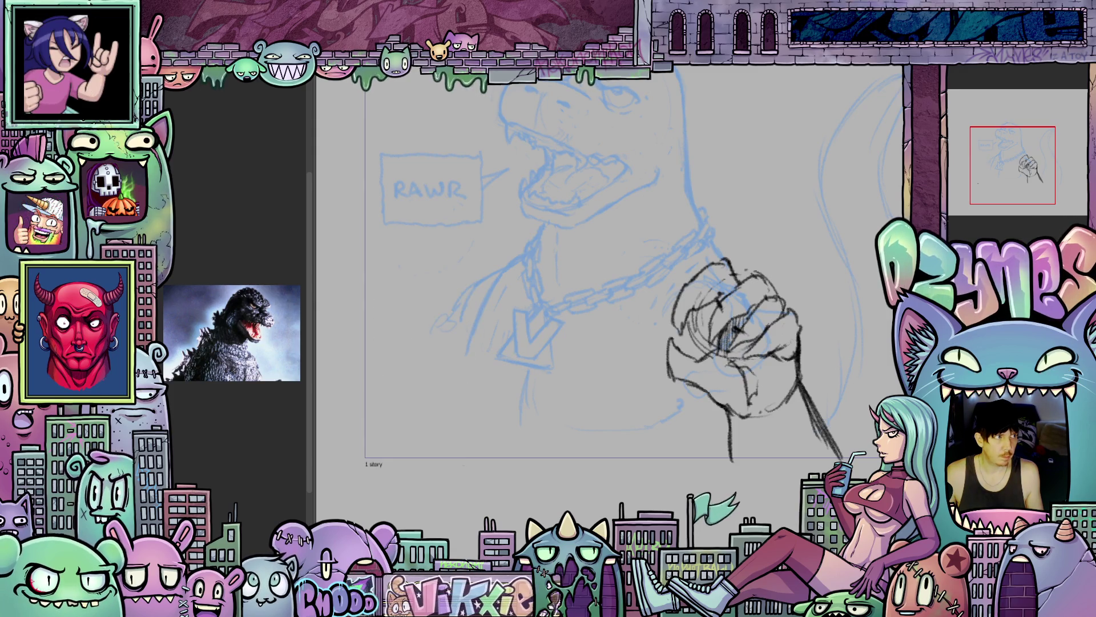
key("ctrl+y")
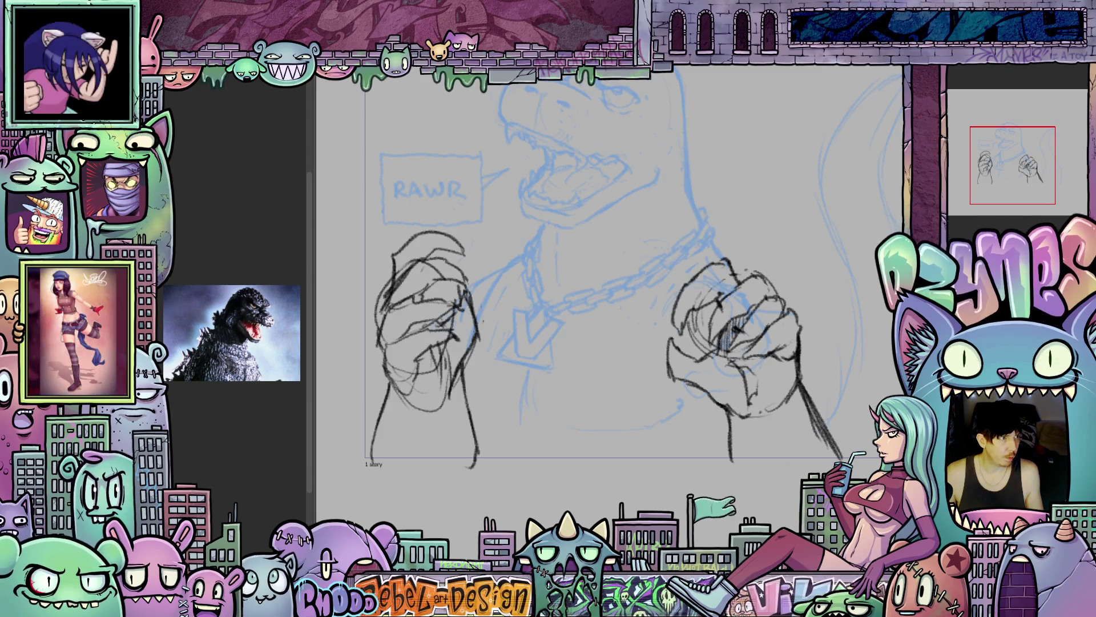
key("ctrl+z")
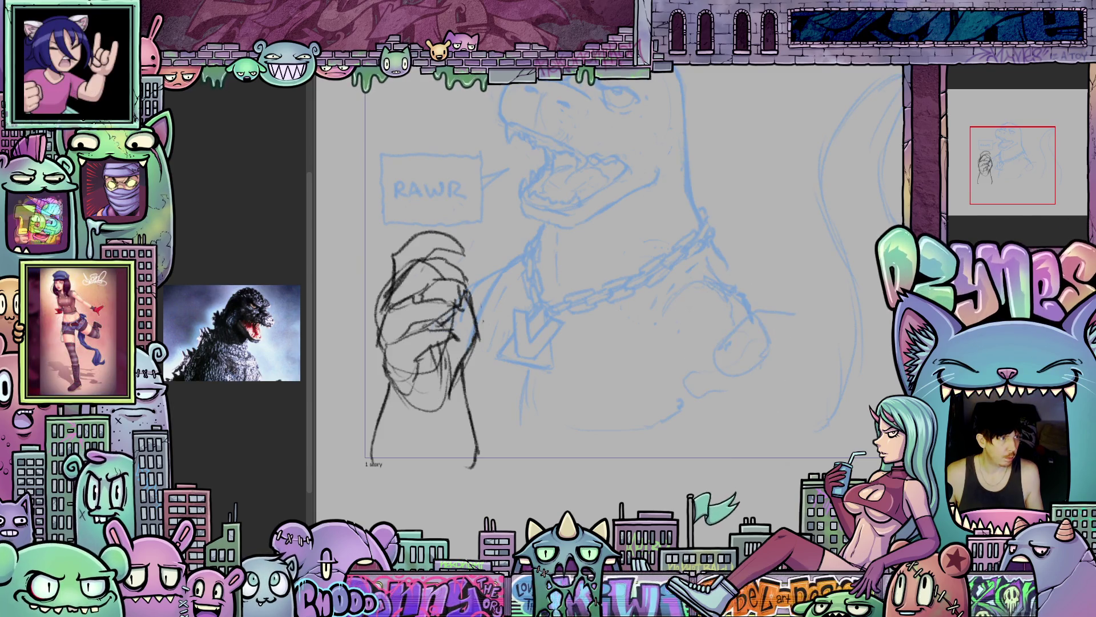
key("ctrl+y")
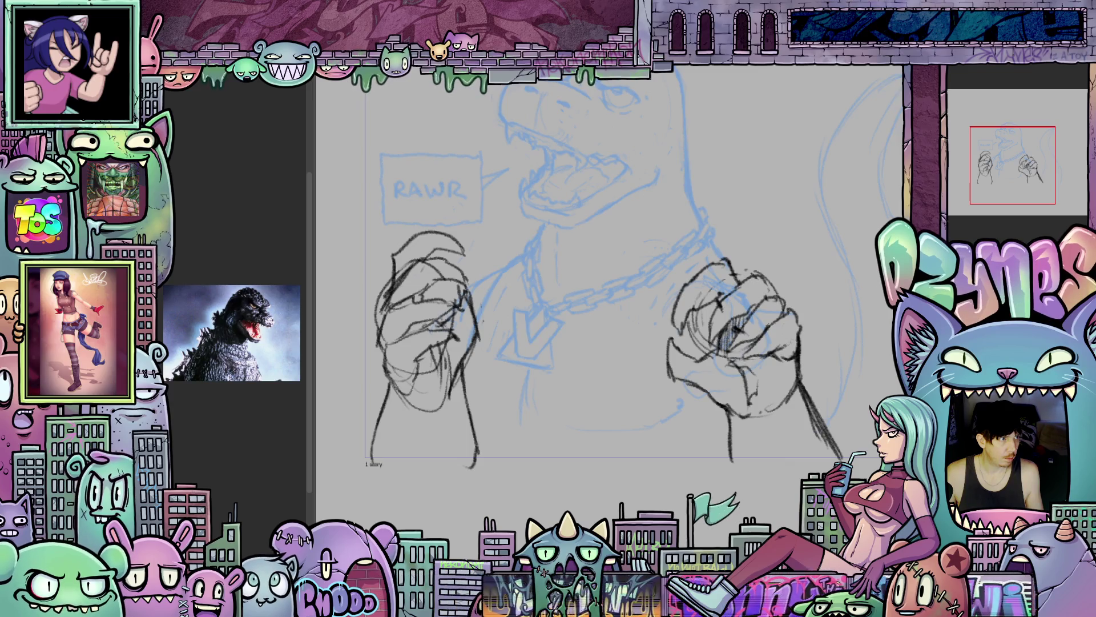
- Change the animation frame rate from 24 to 12 frames per second
right_click(197, 430)
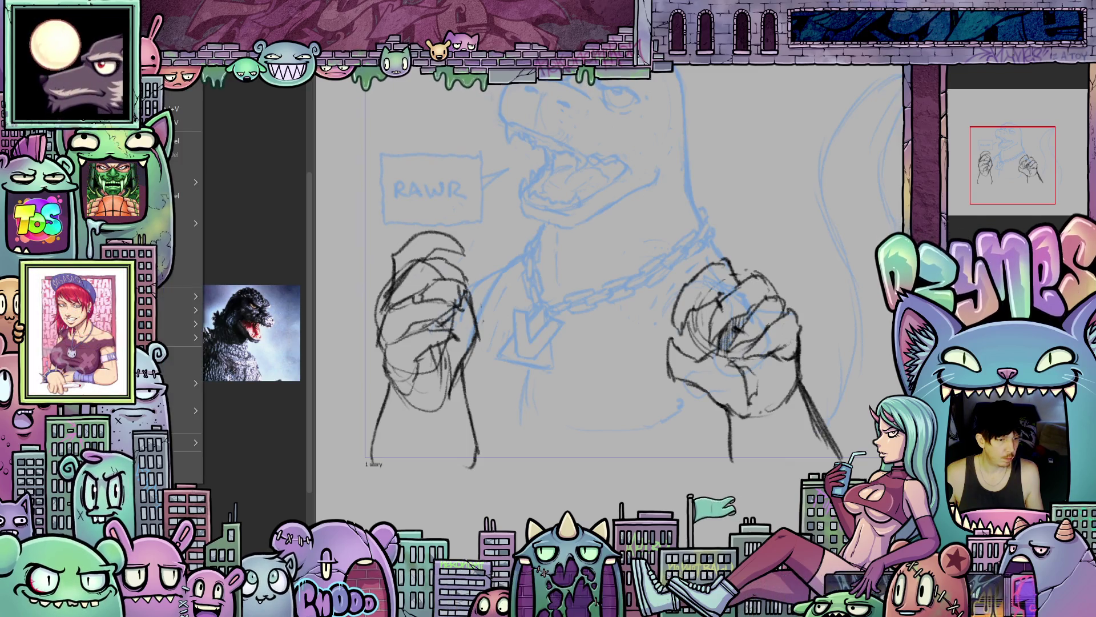
left_click(161, 312)
mouse_move(201, 152)
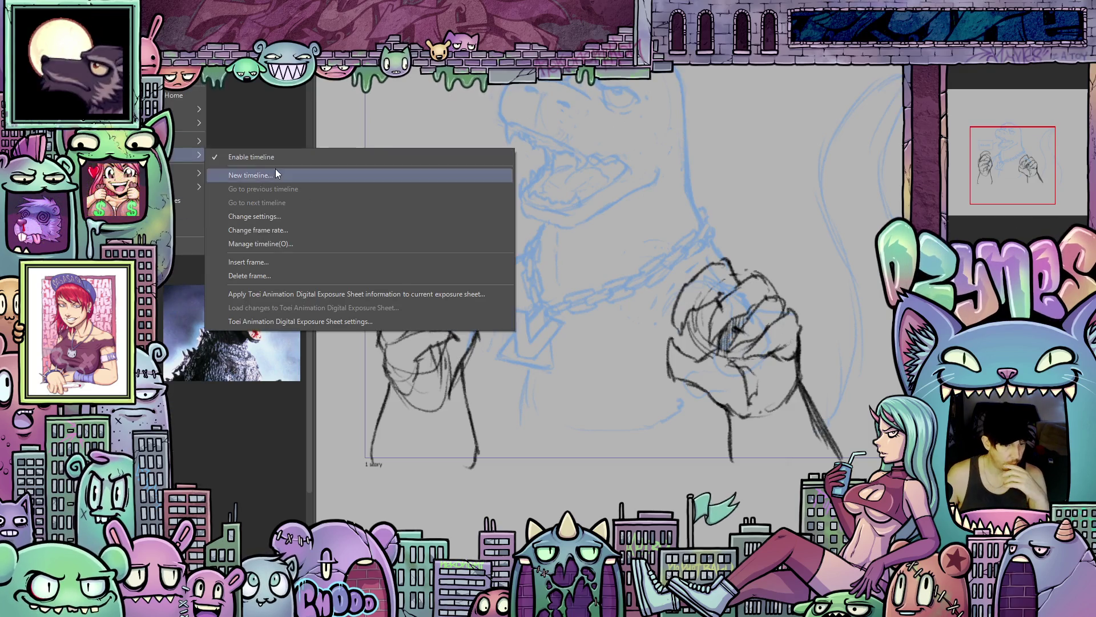
left_click(281, 230)
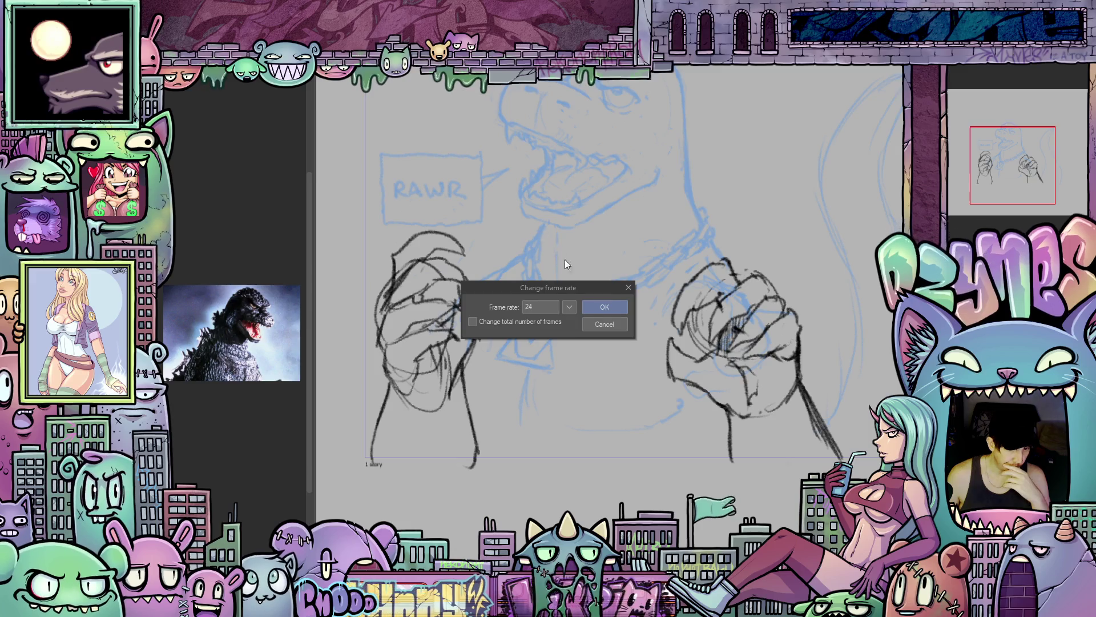
double_click(536, 307)
type("12")
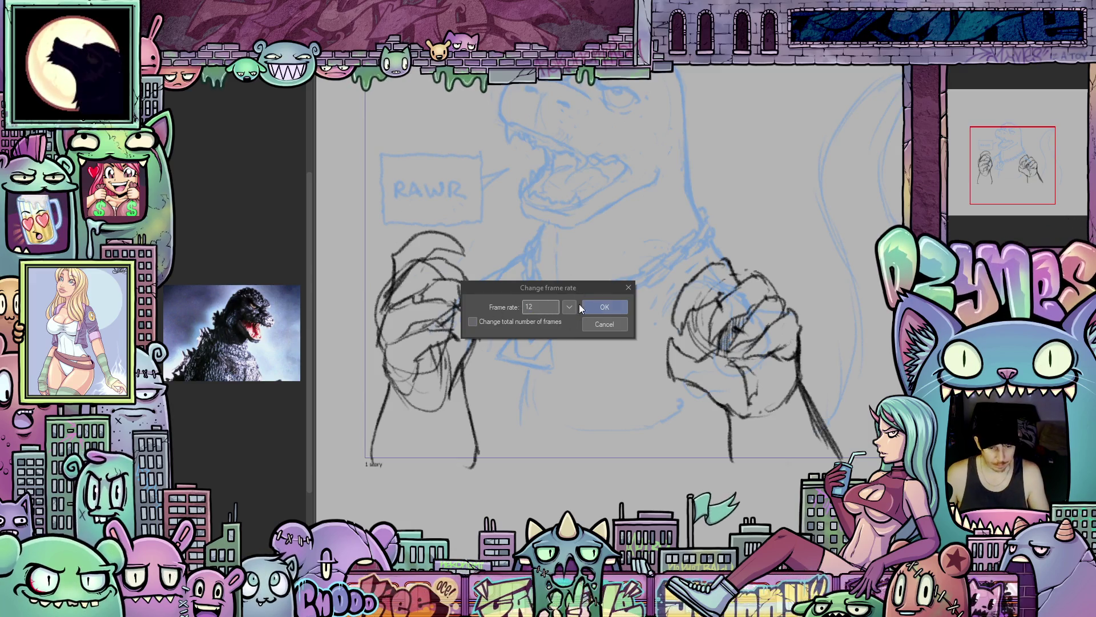
left_click(605, 307)
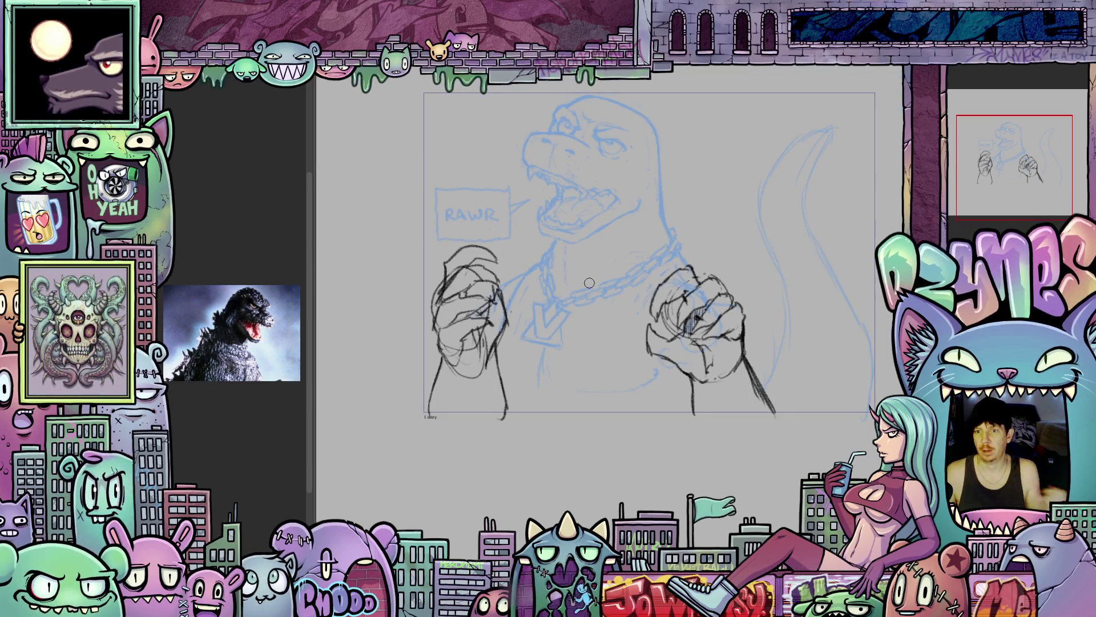
- Step to a blank frame with the earlier fist as a blue guide, and draw a wrist line
scroll(589, 283, "up", 2)
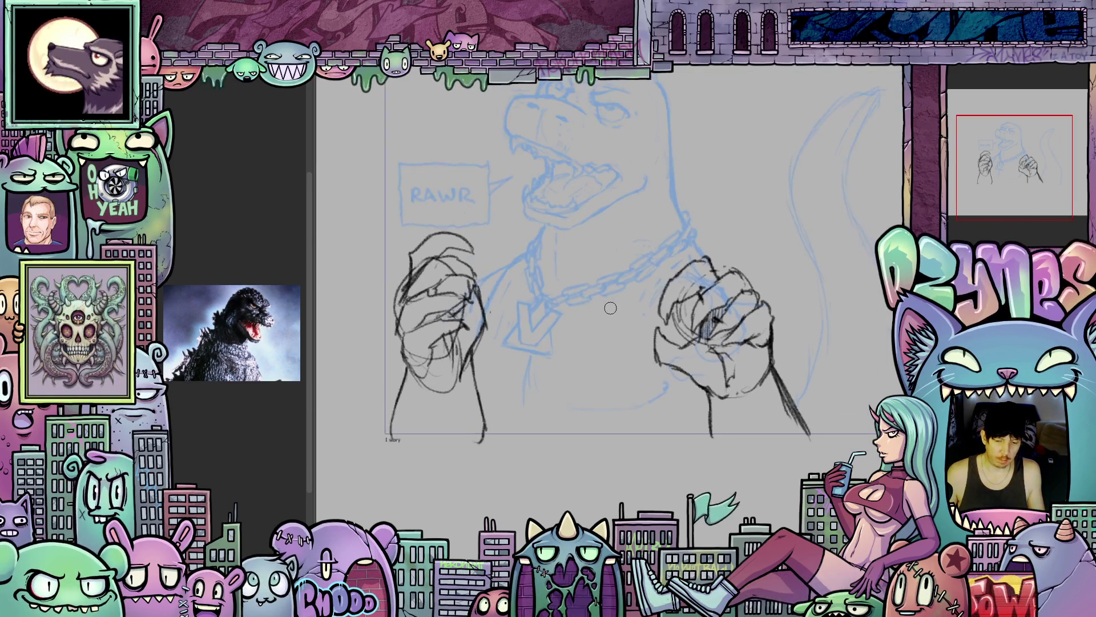
left_click_drag(651, 370, 576, 354)
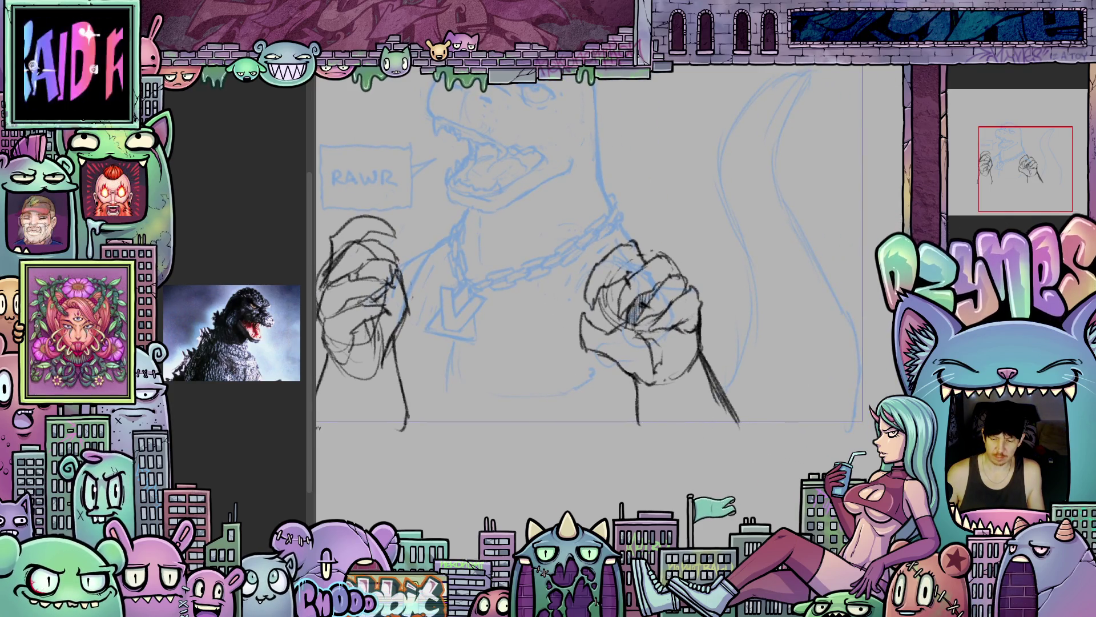
key("ctrl+z")
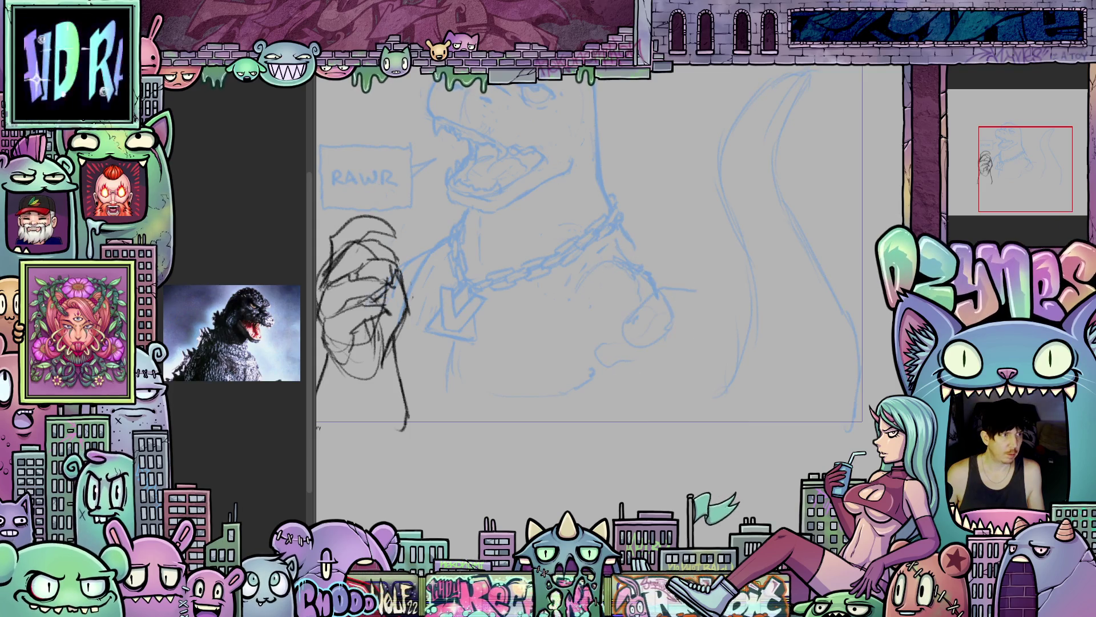
key("ctrl+v")
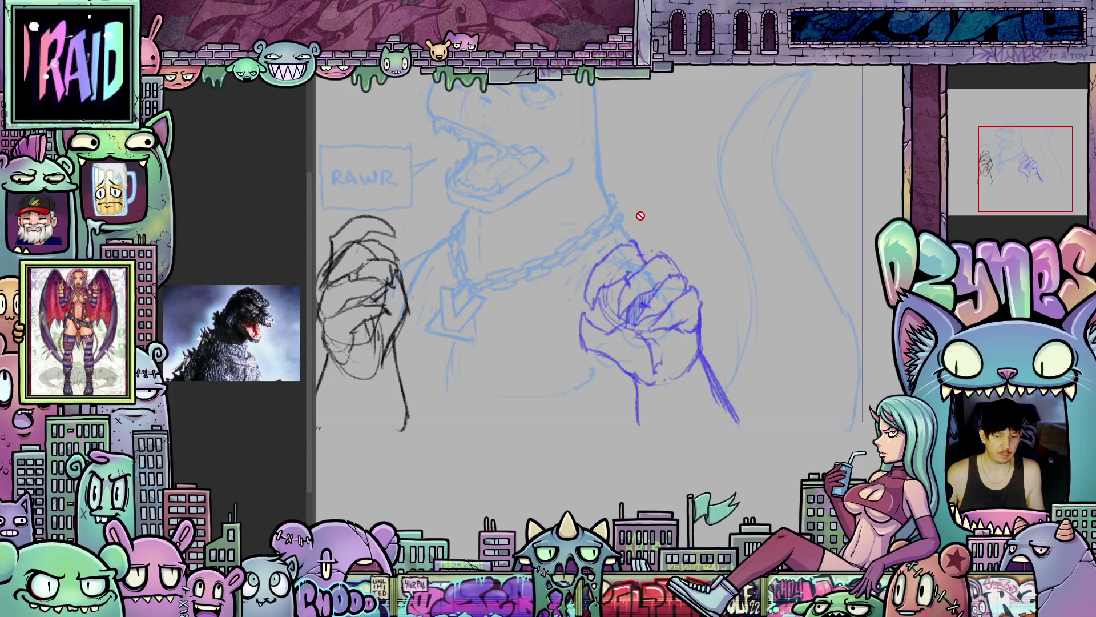
scroll(680, 345, "up", 1)
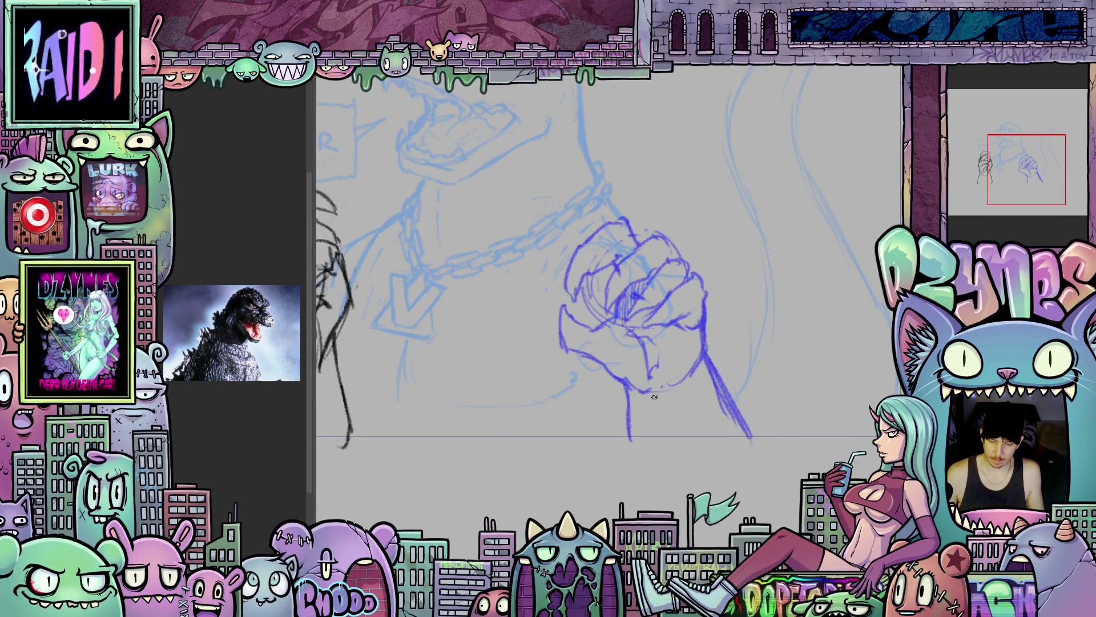
scroll(656, 398, "up", 1)
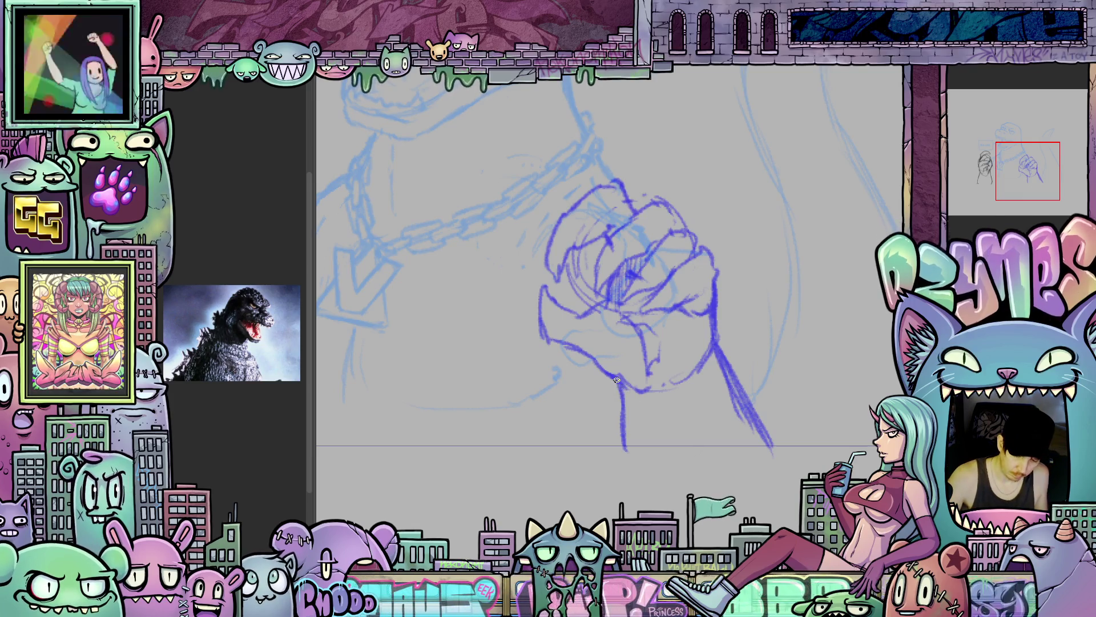
left_click_drag(621, 398, 627, 452)
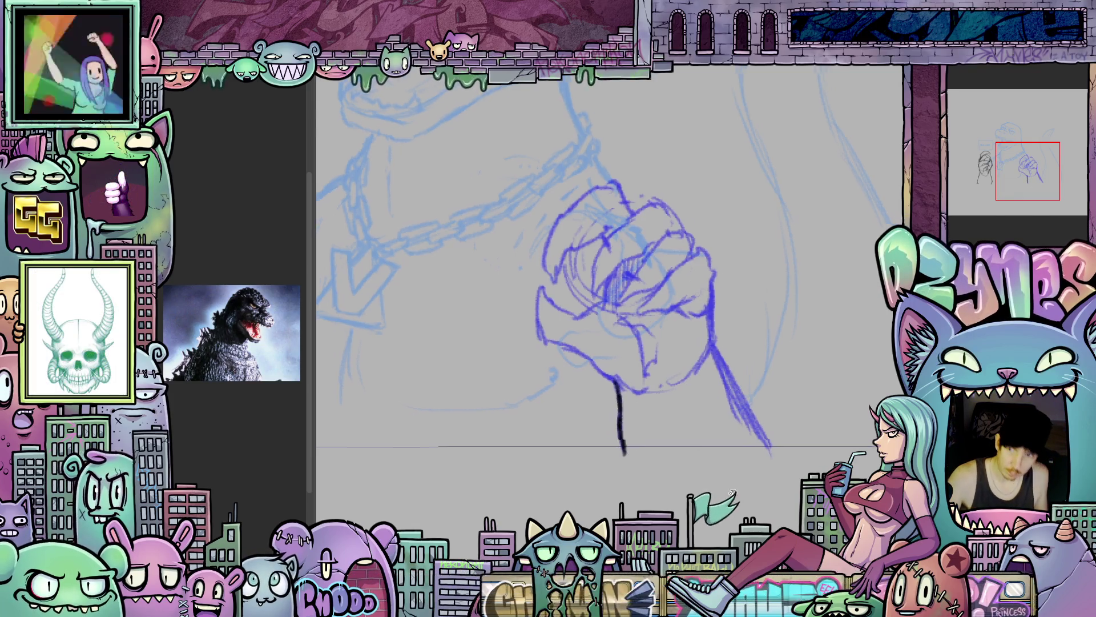
- Sketch the arm line right of the fist and the claw's lower curve
scroll(612, 394, "right", 3)
left_click_drag(620, 342, 668, 429)
scroll(664, 422, "up", 2)
scroll(664, 422, "left", 2)
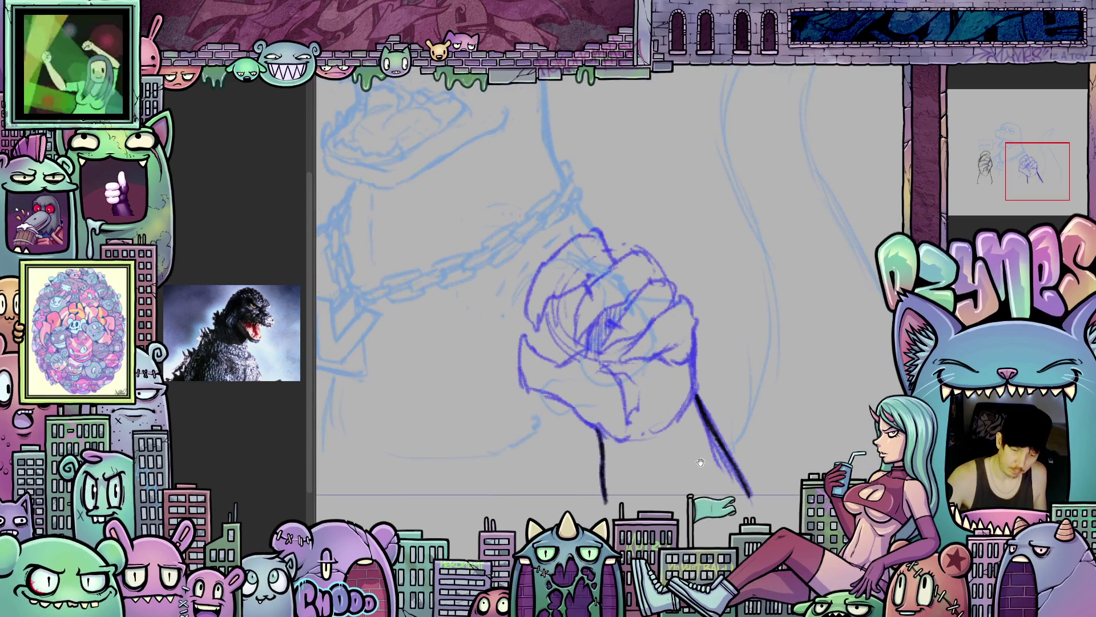
scroll(662, 424, "left", 2)
scroll(662, 424, "down", 1)
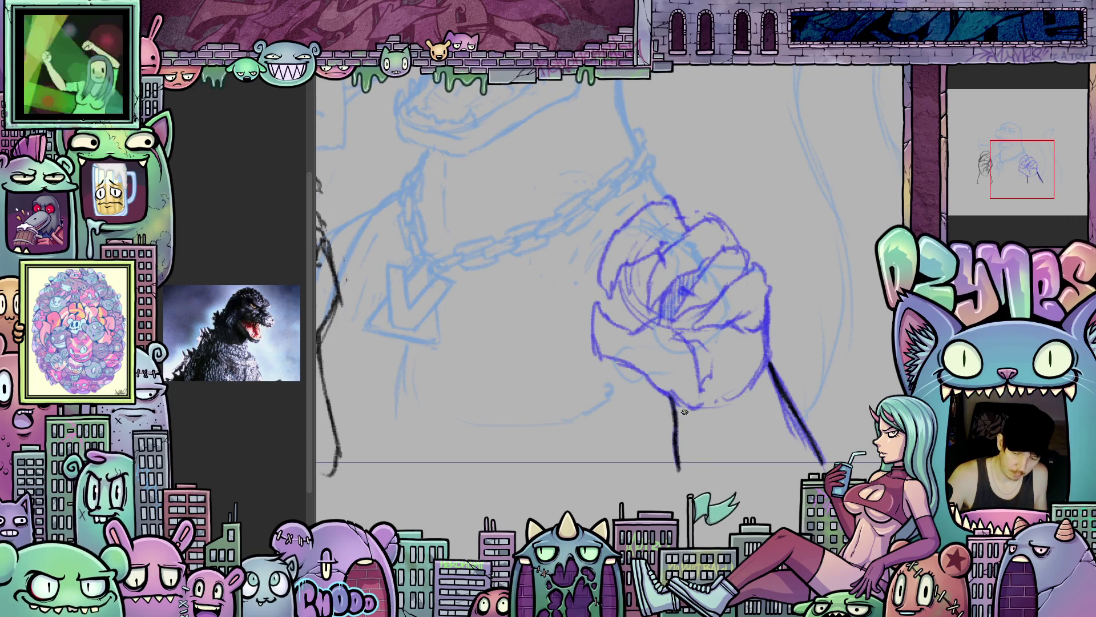
mouse_move(687, 398)
left_mouse_down()
mouse_move(601, 387)
mouse_move(611, 326)
mouse_move(621, 352)
mouse_move(677, 339)
left_mouse_up()
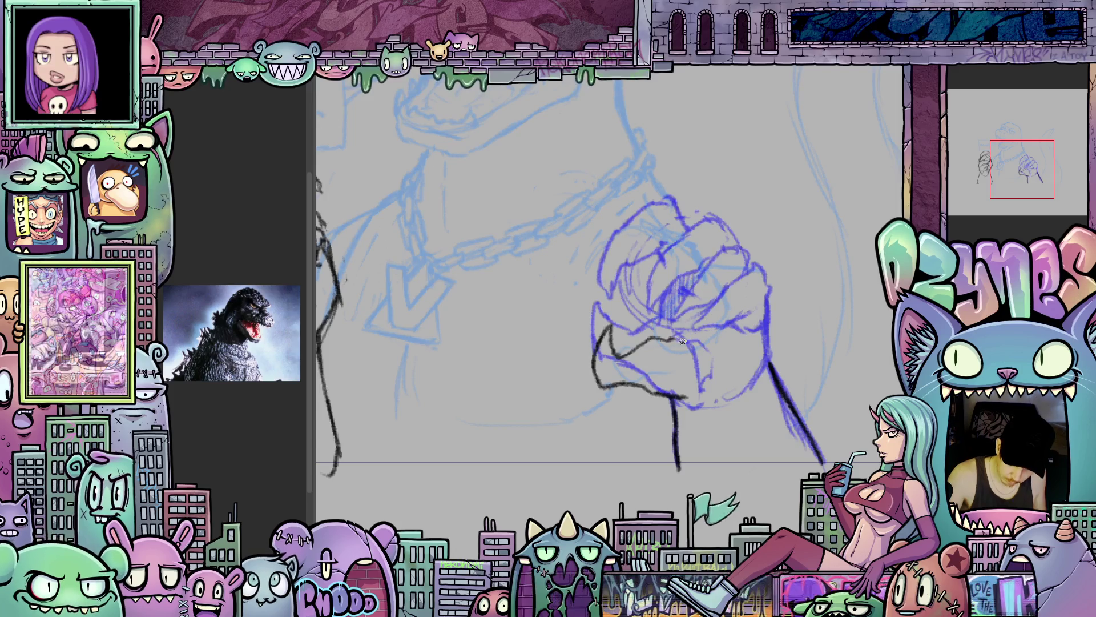
- Add a curved claw finger and short strokes near the knuckles and claw bottom, then save
left_click_drag(708, 400, 686, 366)
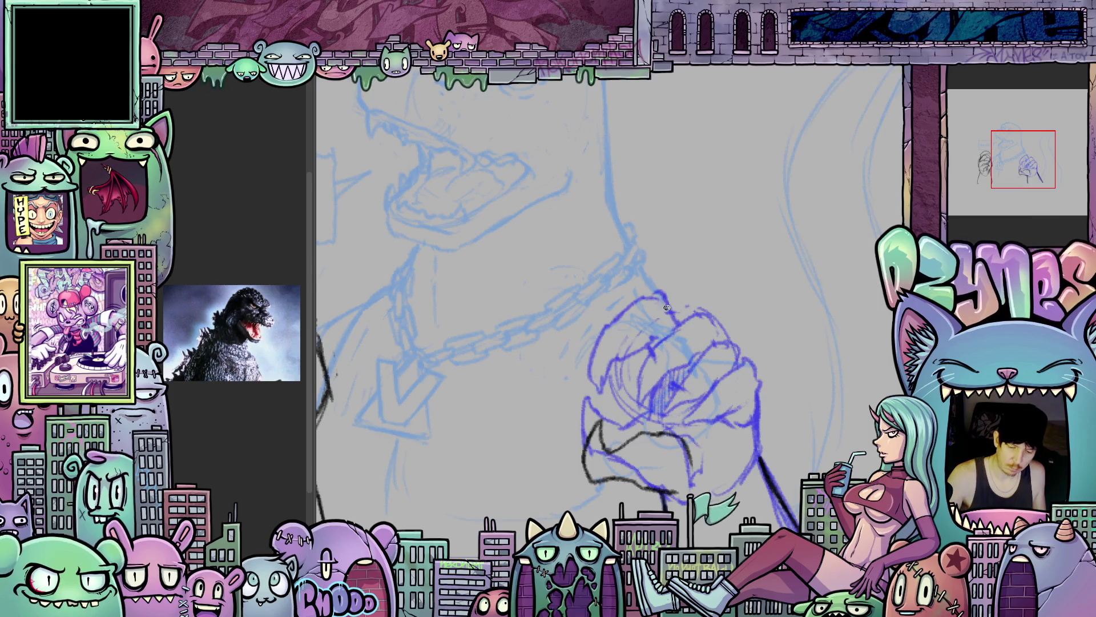
mouse_move(681, 321)
left_mouse_down()
mouse_move(661, 282)
mouse_move(602, 280)
mouse_move(583, 317)
mouse_move(629, 295)
left_mouse_up()
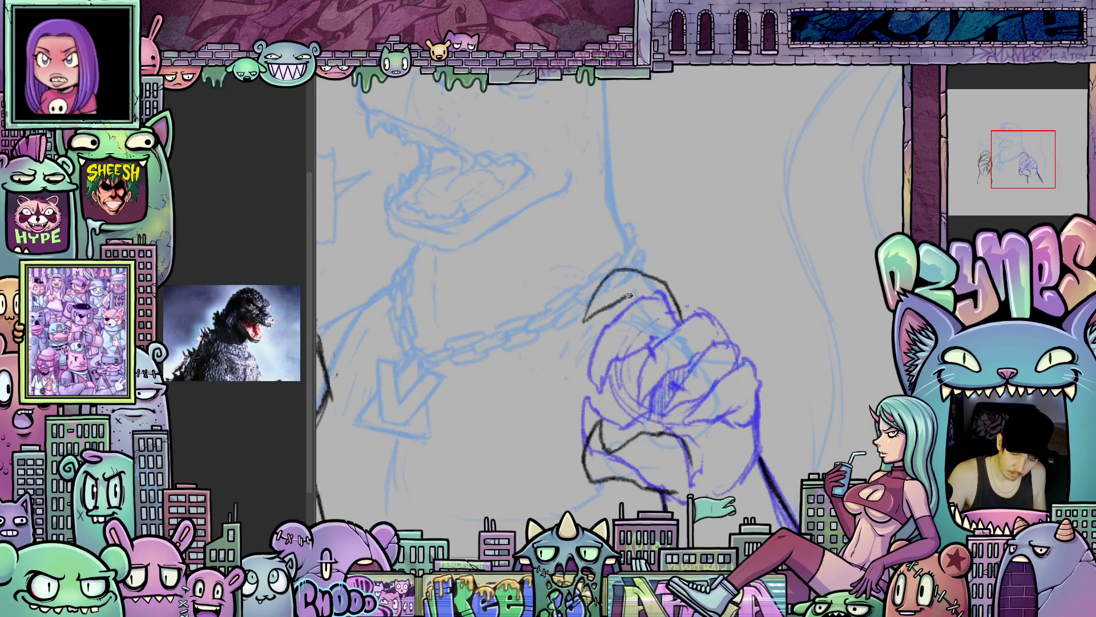
left_click_drag(651, 330, 656, 351)
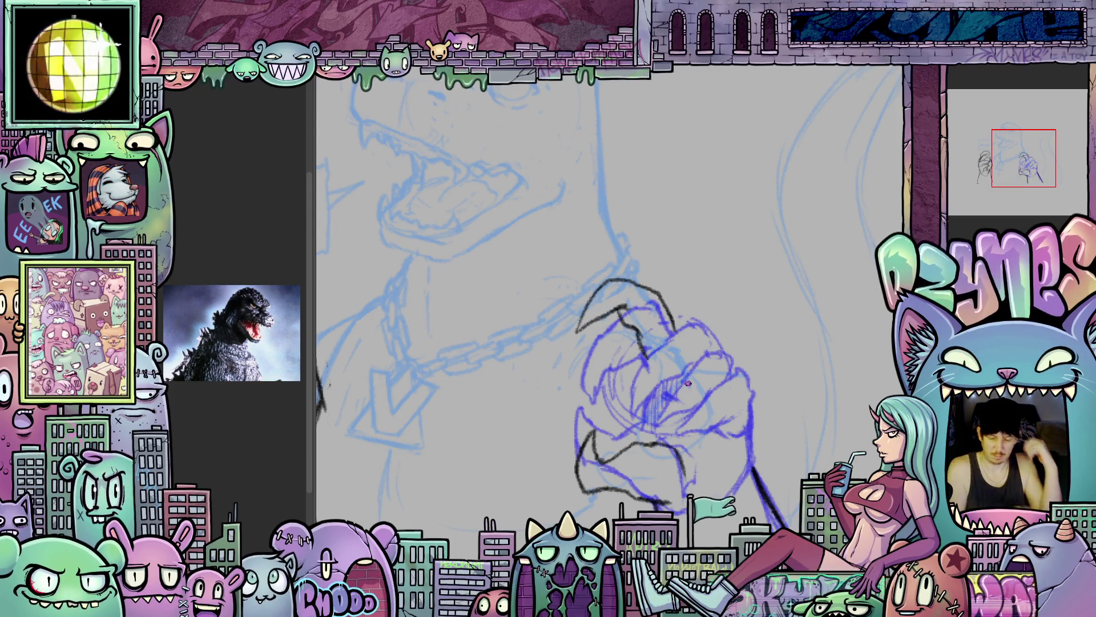
mouse_move(570, 451)
left_mouse_down()
mouse_move(576, 430)
mouse_move(588, 445)
mouse_move(578, 427)
mouse_move(598, 453)
left_mouse_up()
key("ctrl+z")
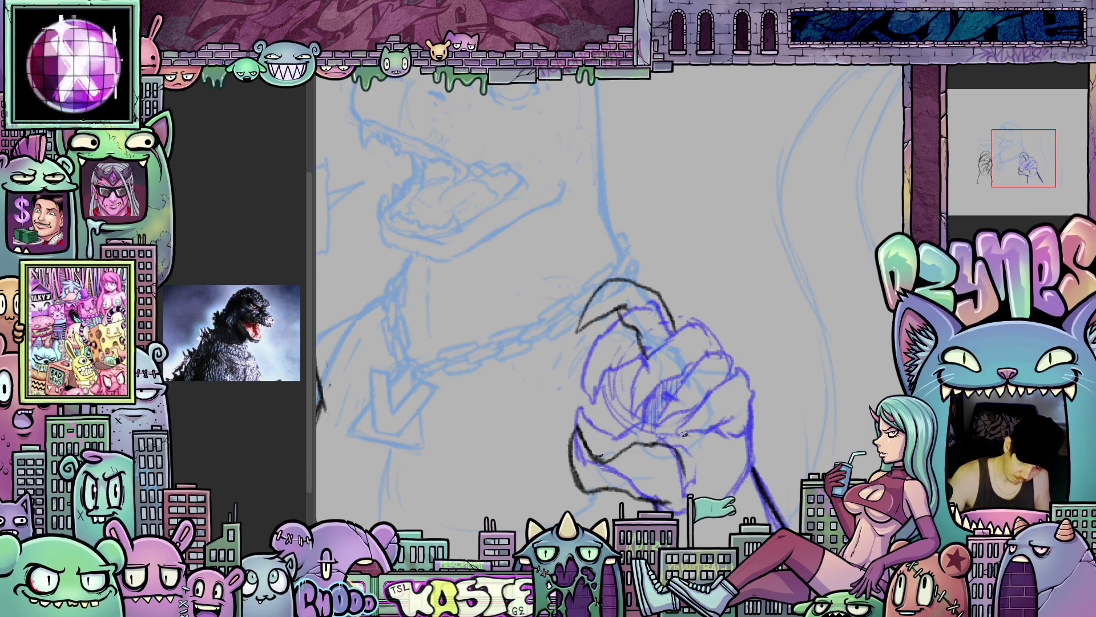
left_click_drag(594, 489, 624, 496)
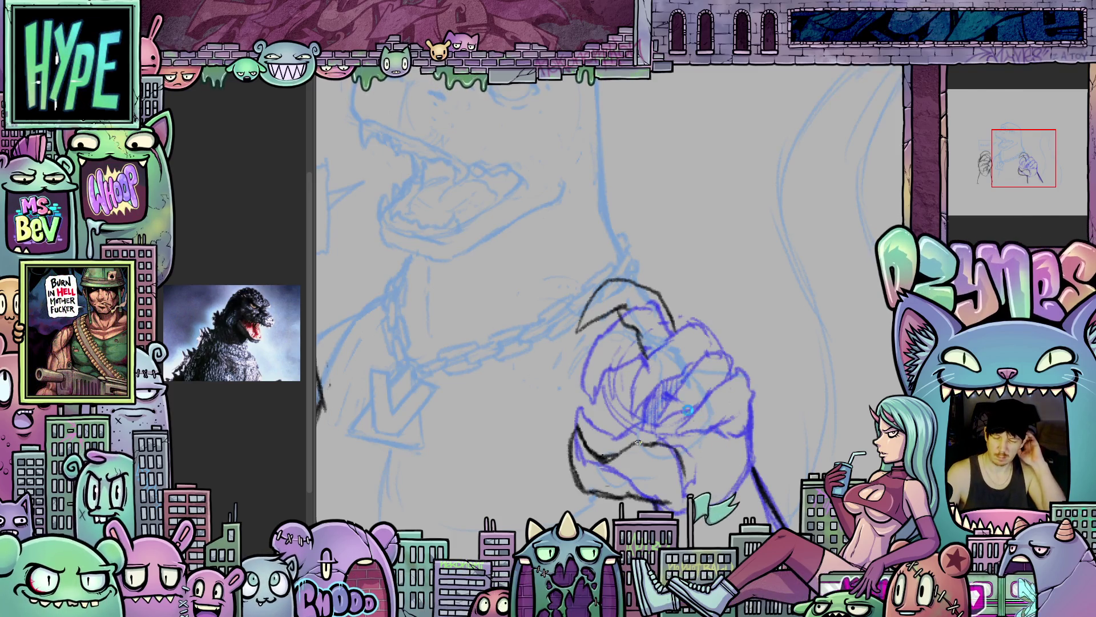
key("ctrl+s")
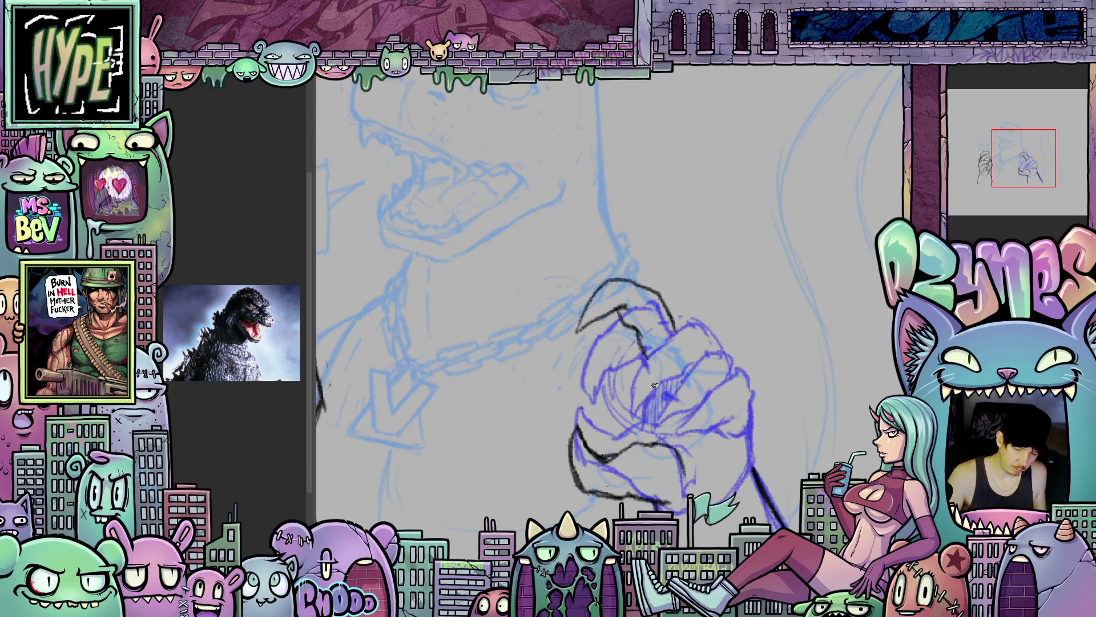
- Add arching claw fingers and inner finger strokes over the blue fist guide
left_click_drag(647, 364, 643, 434)
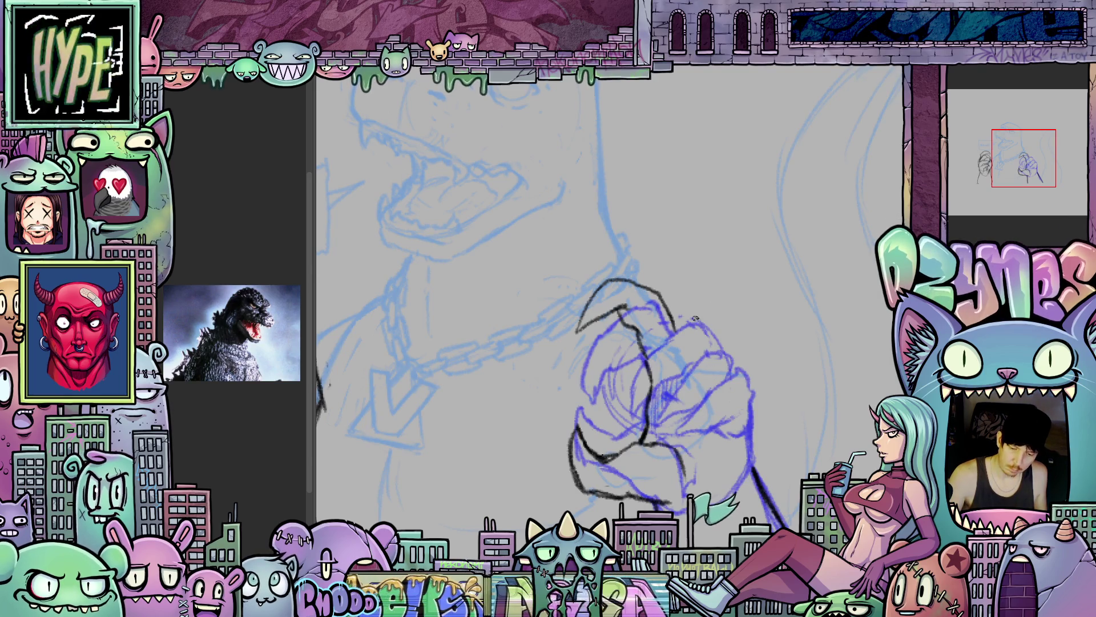
mouse_move(684, 298)
left_mouse_down()
mouse_move(610, 306)
mouse_move(673, 334)
mouse_move(708, 385)
left_mouse_up()
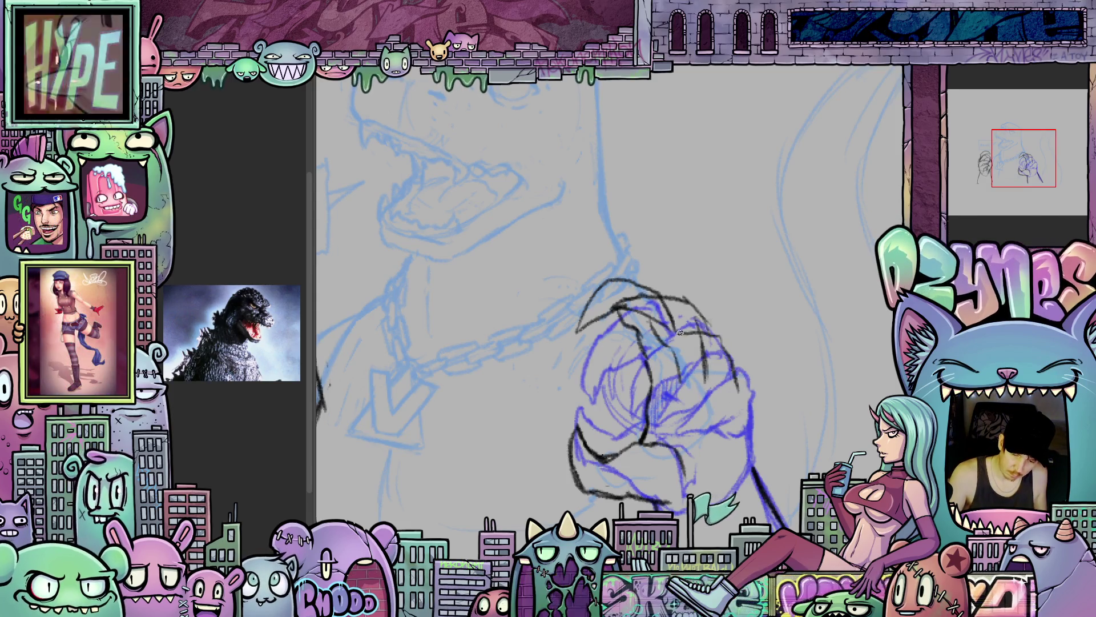
mouse_move(656, 368)
left_mouse_down()
mouse_move(703, 350)
mouse_move(665, 382)
mouse_move(715, 361)
left_mouse_up()
mouse_move(752, 407)
left_mouse_down()
mouse_move(745, 365)
mouse_move(706, 368)
mouse_move(743, 436)
mouse_move(757, 406)
left_mouse_up()
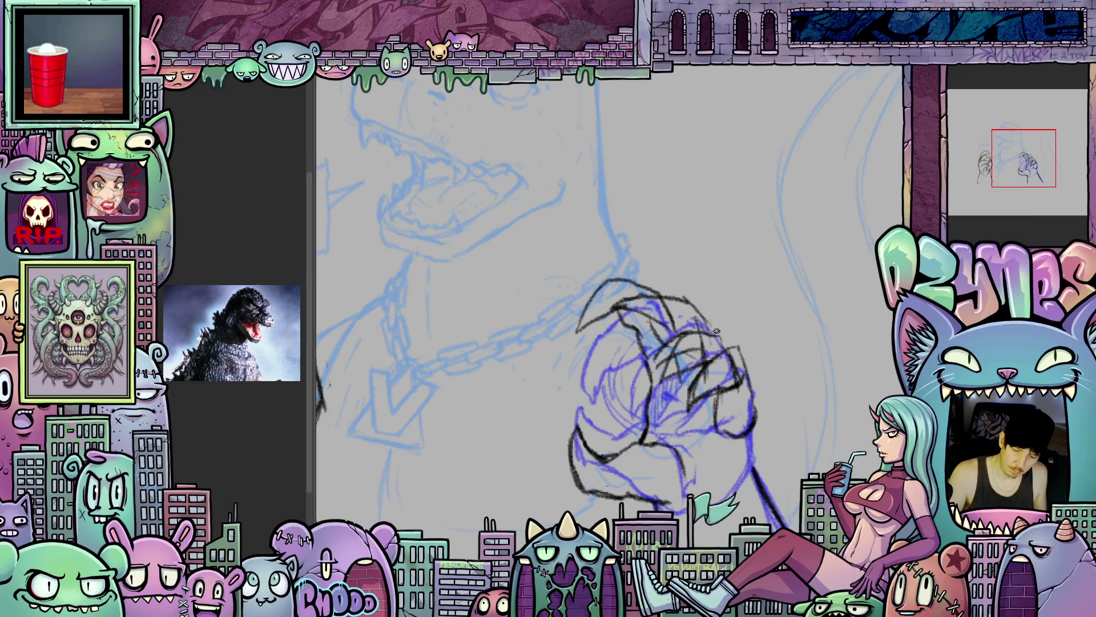
mouse_move(659, 333)
left_mouse_down()
mouse_move(662, 349)
mouse_move(693, 359)
left_mouse_up()
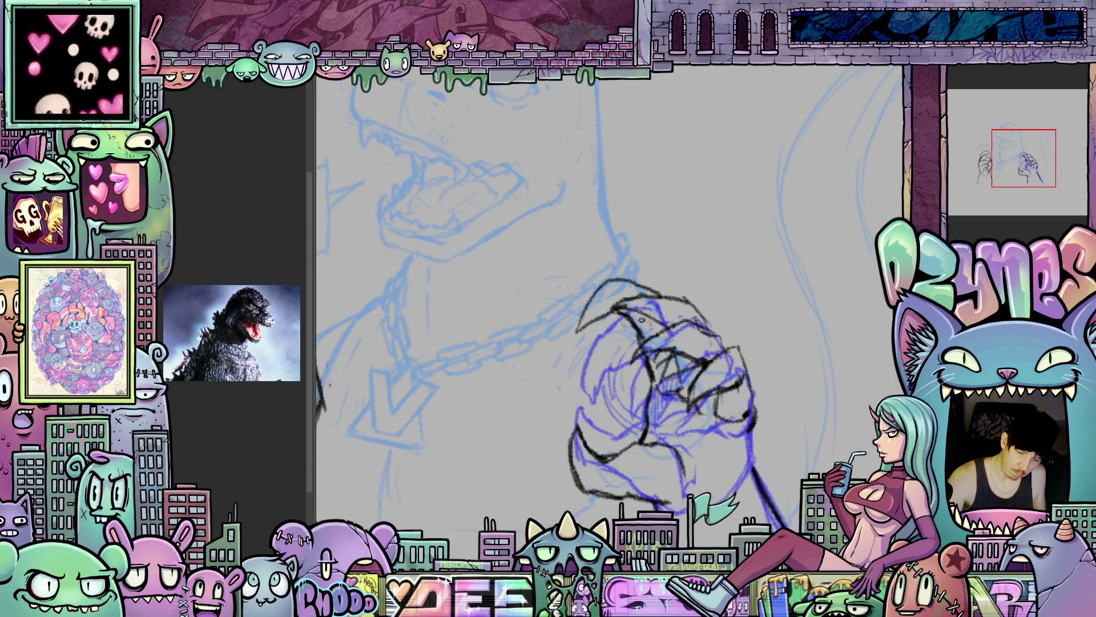
left_click_drag(773, 413, 673, 336)
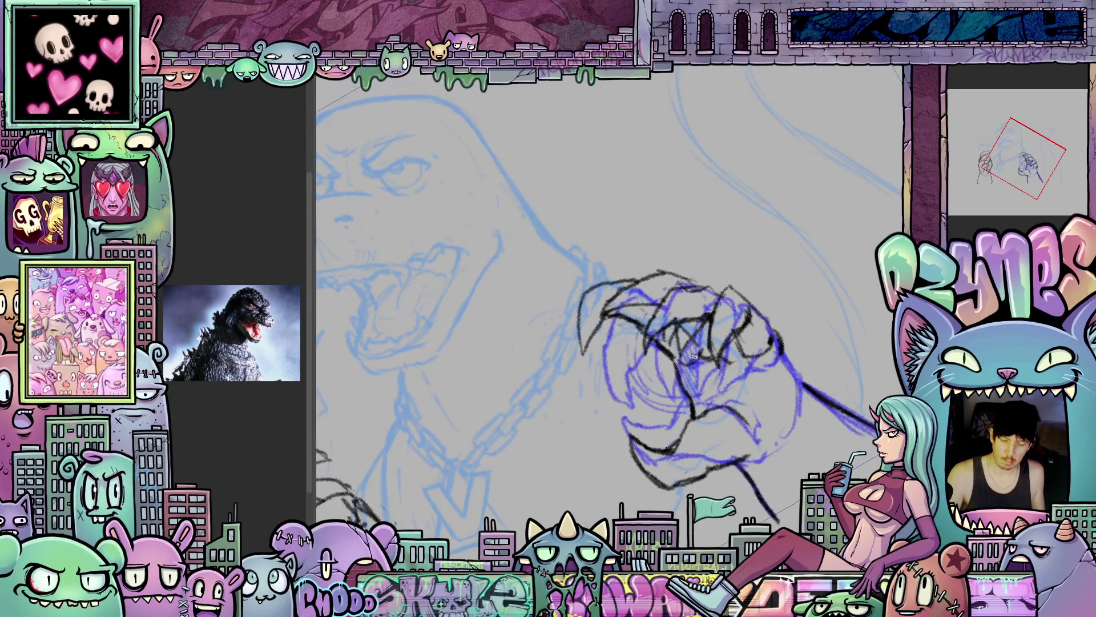
left_click_drag(696, 346, 679, 390)
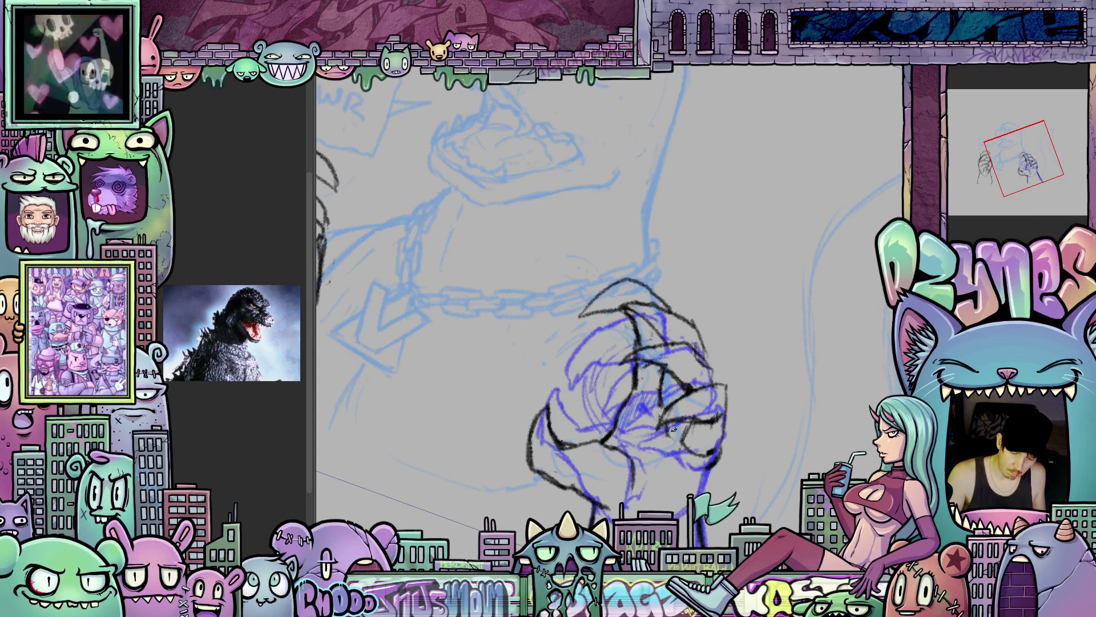
left_click_drag(672, 429, 797, 373)
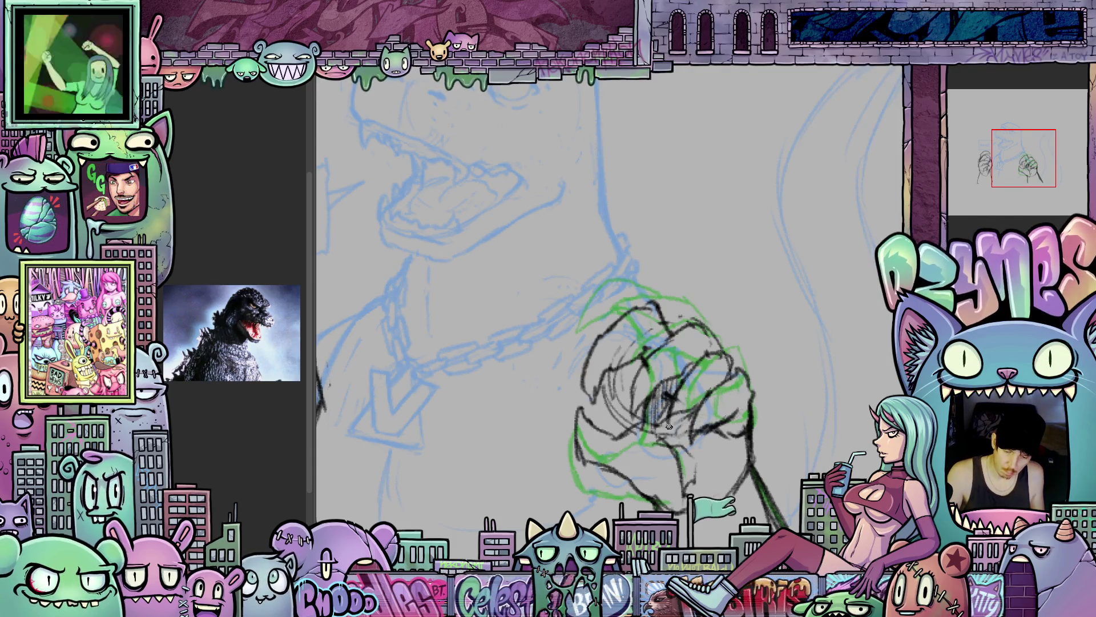
key("ctrl+z")
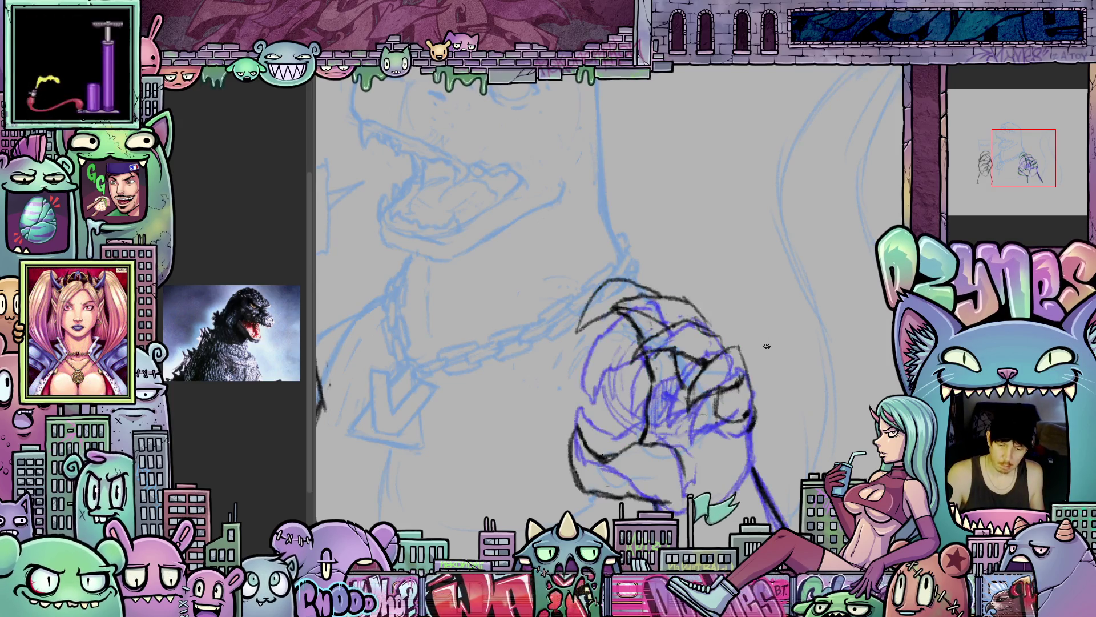
key("ctrl+y")
key("ctrl+z")
key("ctrl+y")
key("ctrl+z")
key("ctrl+y")
key("ctrl+z")
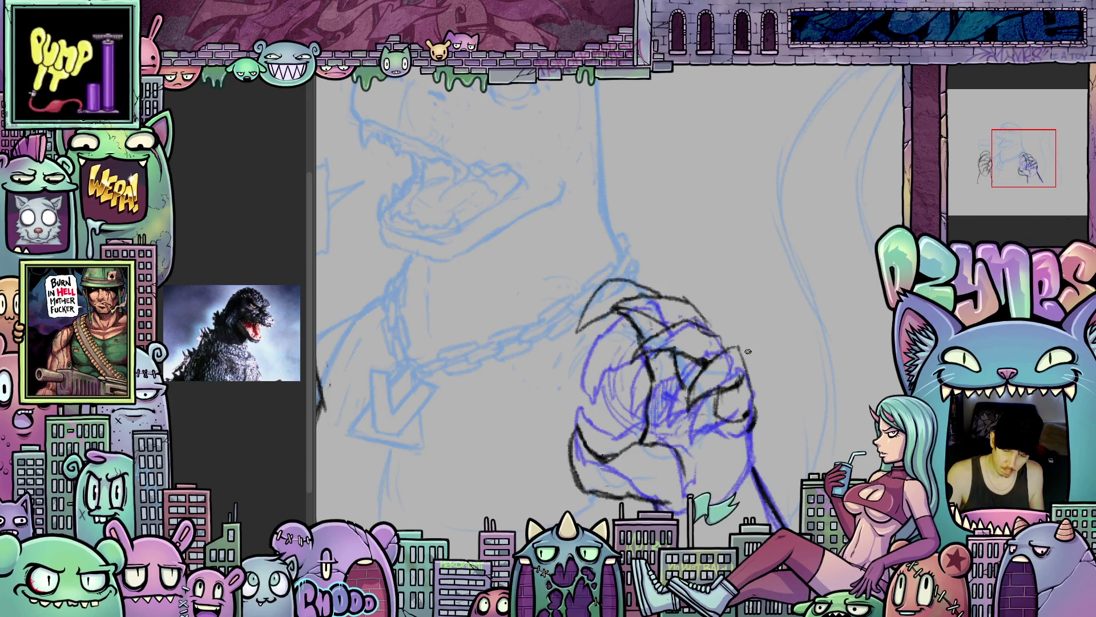
key("ctrl+y")
key("ctrl+z")
left_click_drag(683, 357, 683, 326)
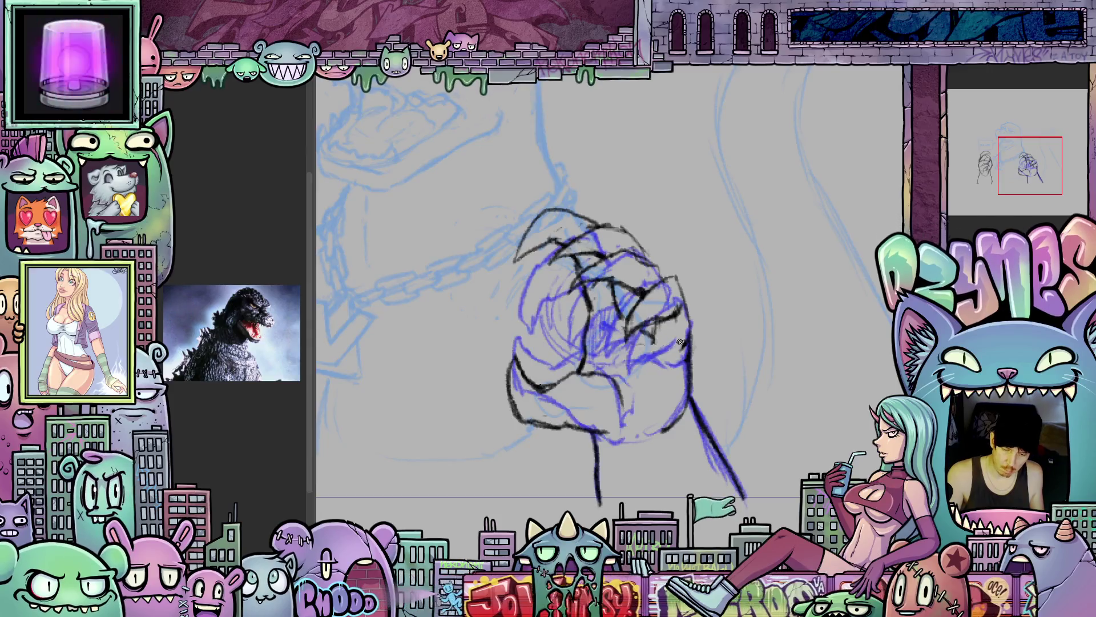
key("ctrl+z")
key("ctrl+y")
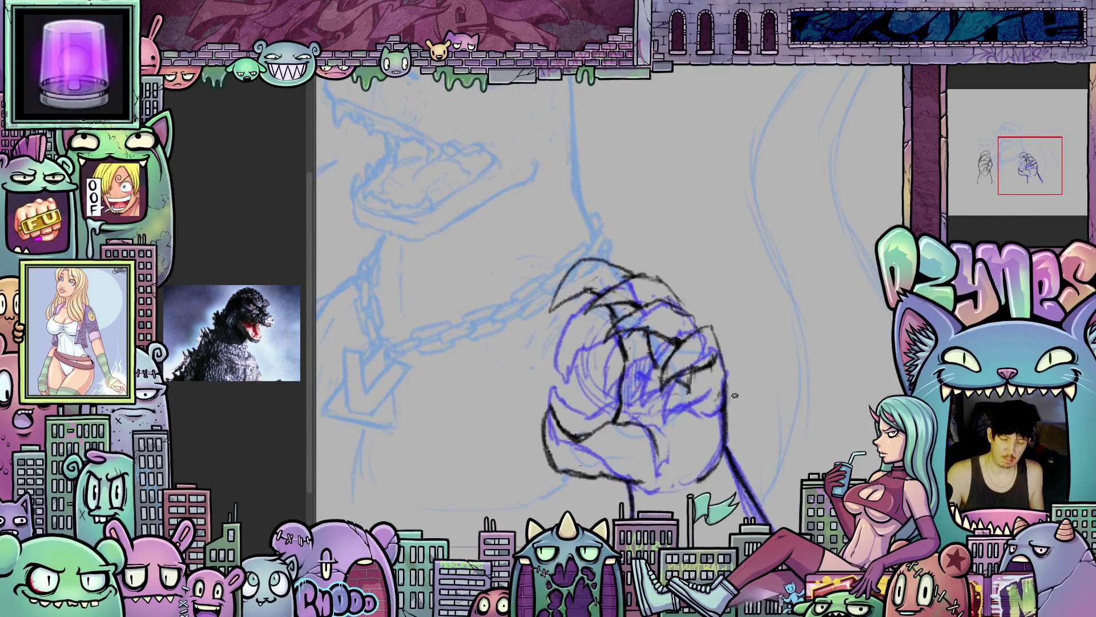
key("ctrl+z")
key("ctrl+y")
key("ctrl+z")
key("ctrl+y")
key("ctrl+z")
key("ctrl+y")
key("ctrl+z")
key("ctrl+y")
key("ctrl+z")
scroll(736, 393, "down", 5)
key("ctrl+y")
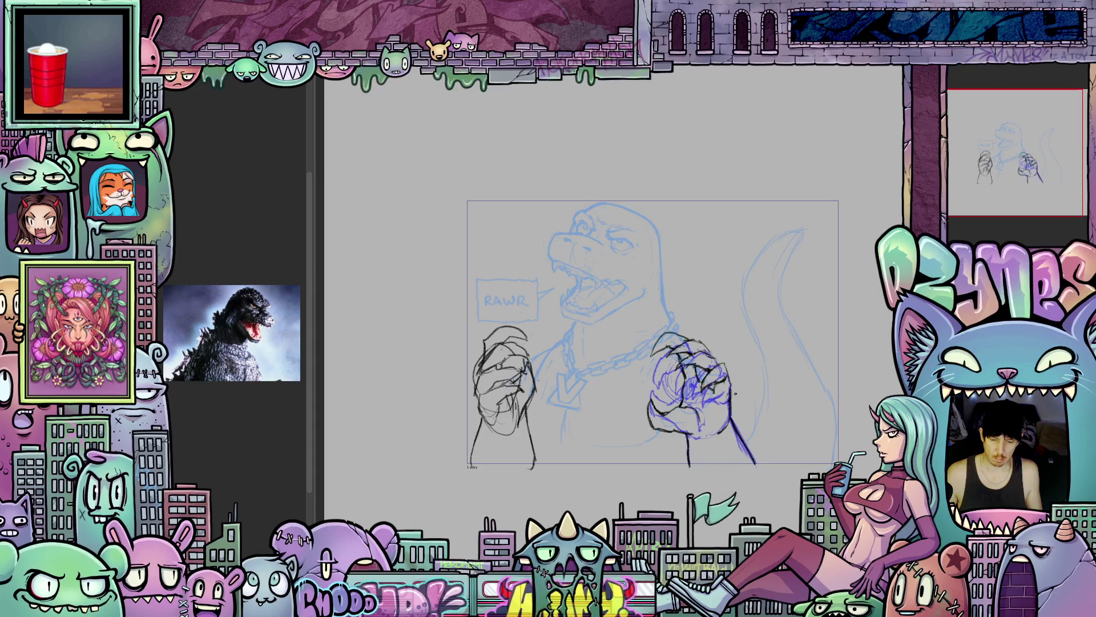
key("ctrl+z")
key("ctrl+y")
key("ctrl+z")
key("ctrl+y")
key("ctrl+z")
key("ctrl+y")
key("ctrl+z")
key("ctrl+y")
scroll(735, 393, "up", 5)
- Undo and redo to review the latest hand strokes, reframing the fist
left_click_drag(703, 406, 717, 348)
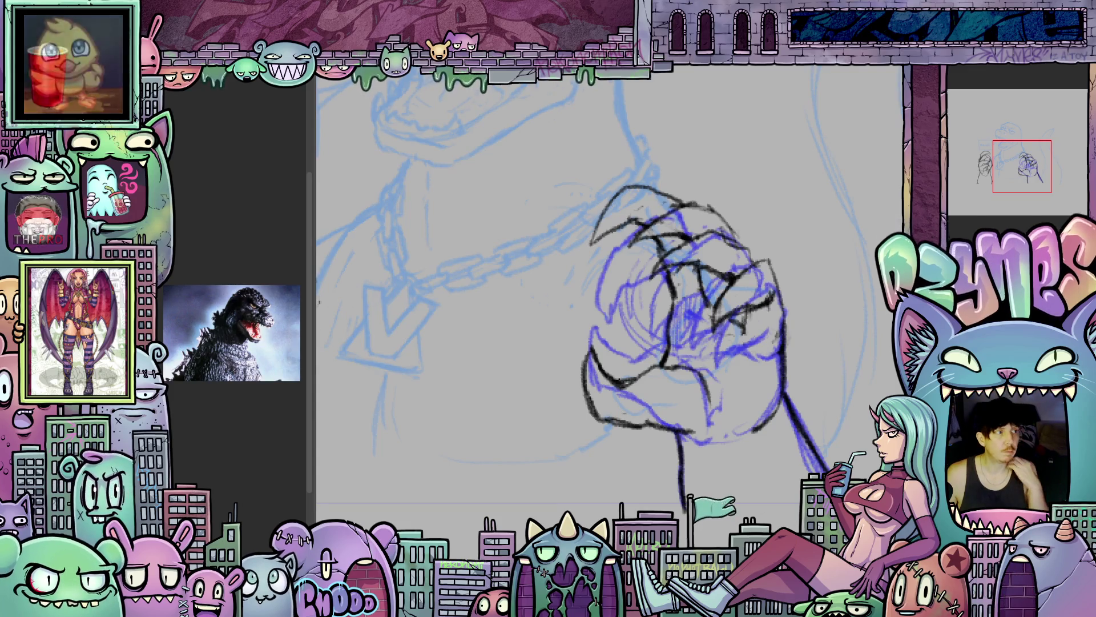
key("ctrl+z")
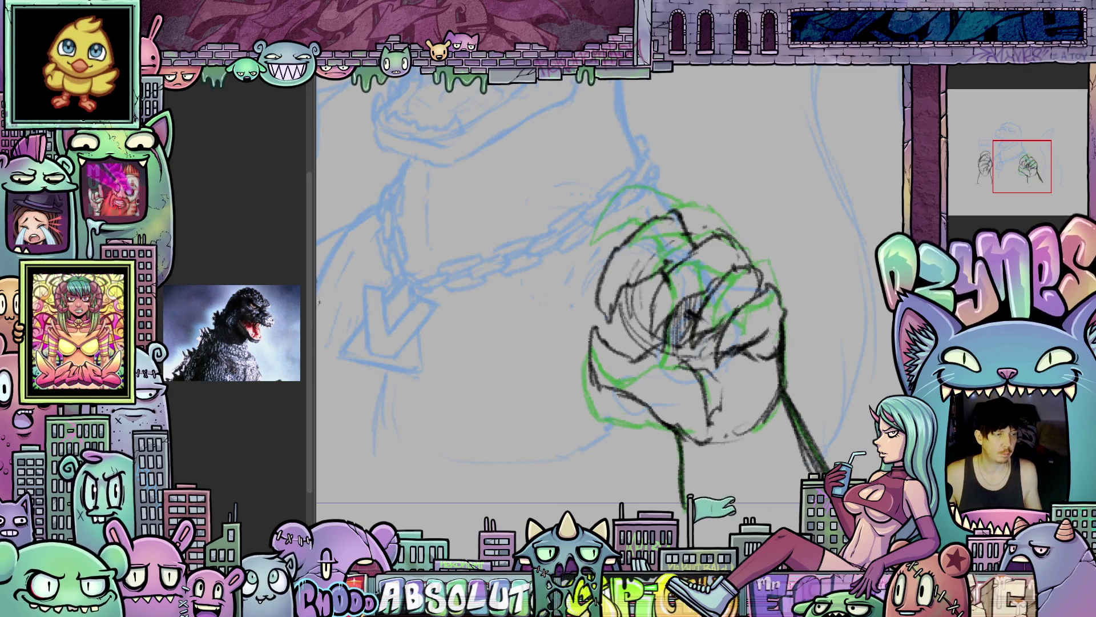
key("ctrl+y")
left_click_drag(688, 318, 702, 361)
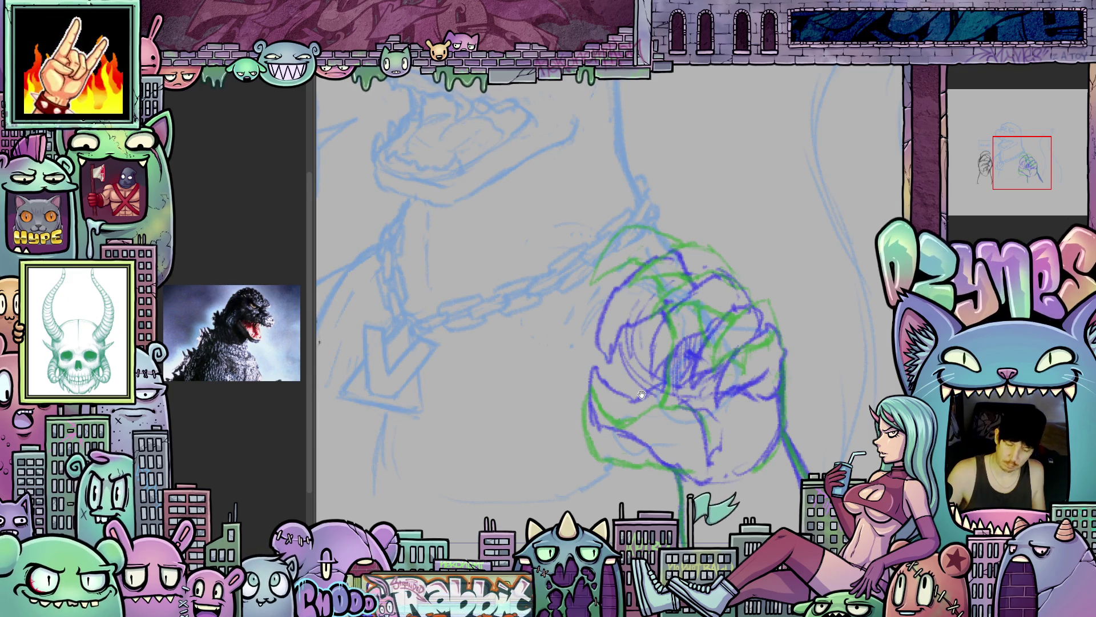
left_click_drag(624, 261, 676, 292)
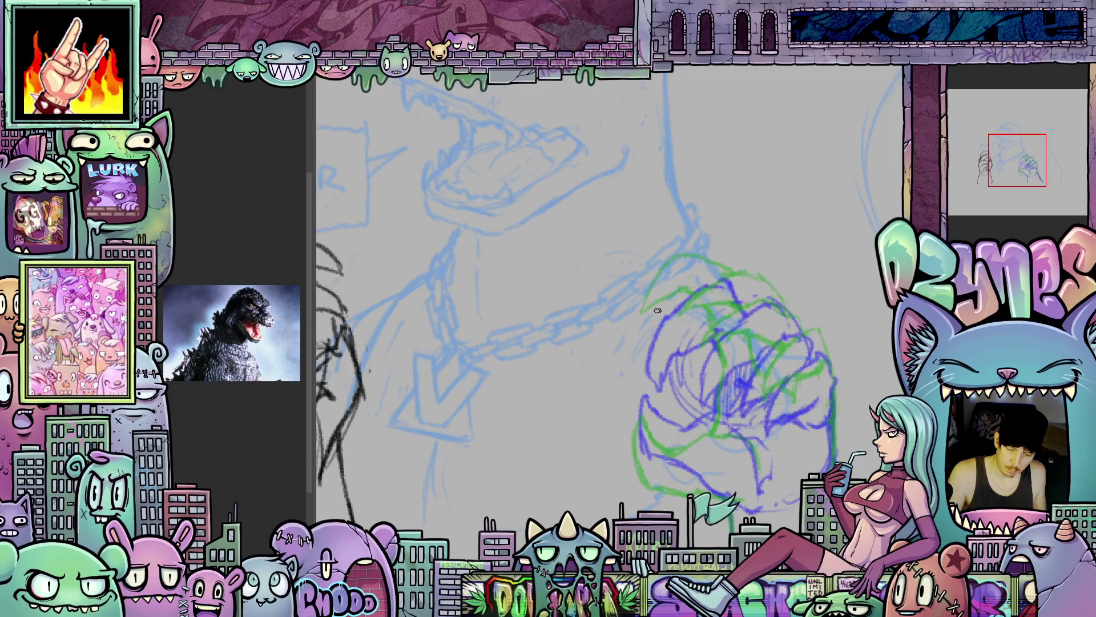
- Ink the fist's claw line, top knuckle and curled finger contours
mouse_move(660, 311)
left_mouse_down()
mouse_move(644, 344)
mouse_move(648, 379)
left_mouse_up()
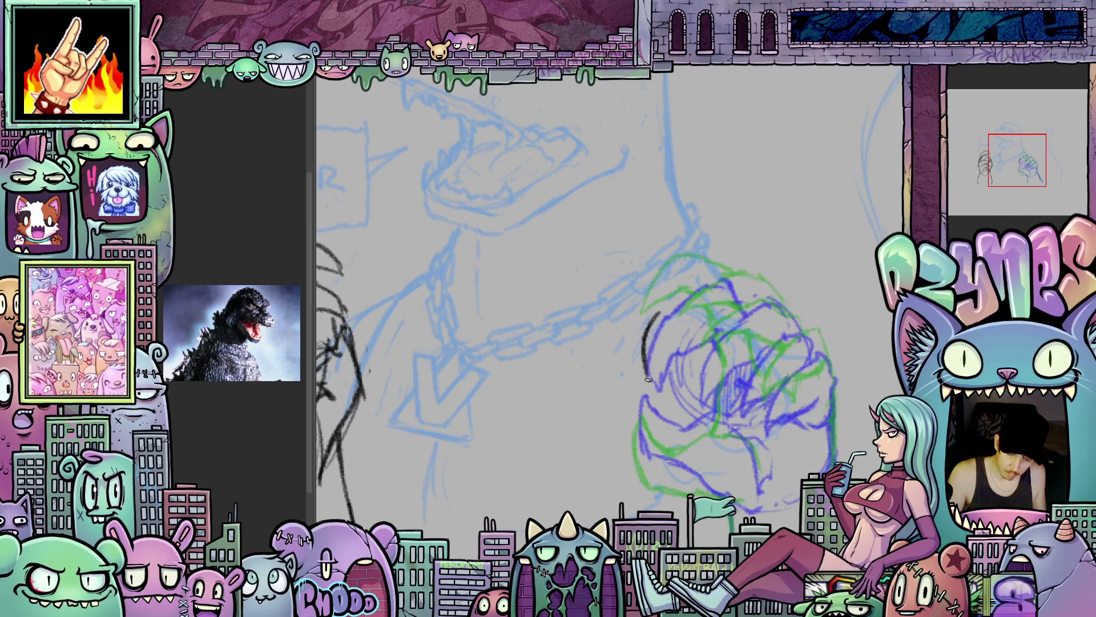
left_click_drag(698, 335, 718, 343)
mouse_move(657, 315)
left_mouse_down()
mouse_move(703, 284)
mouse_move(753, 319)
mouse_move(710, 336)
mouse_move(687, 393)
mouse_move(694, 386)
left_mouse_up()
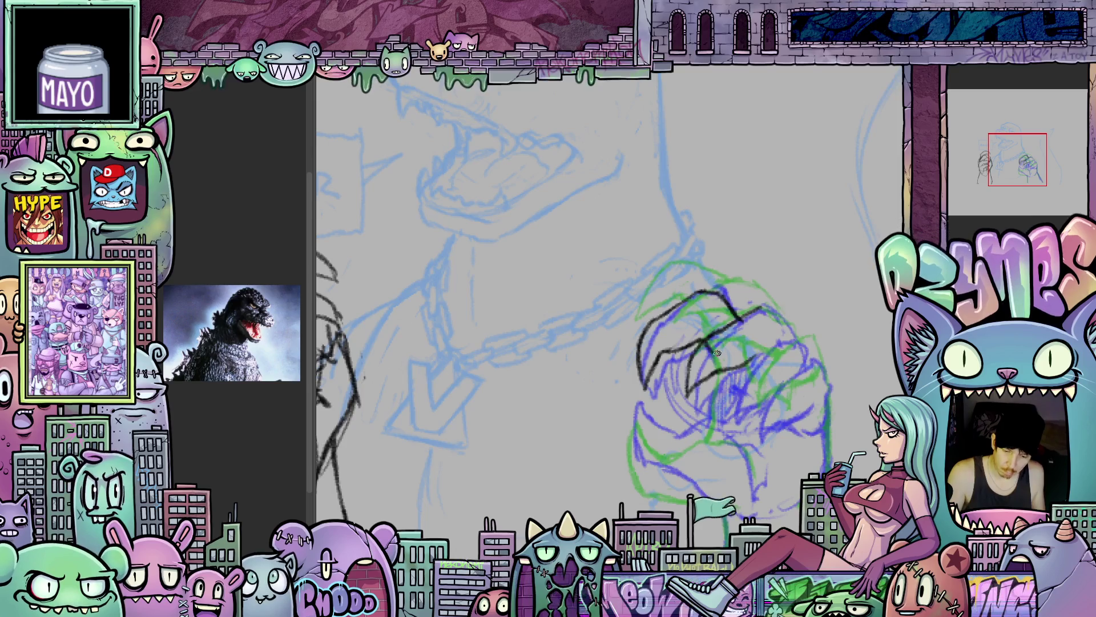
mouse_move(751, 347)
left_mouse_down()
mouse_move(768, 356)
mouse_move(751, 345)
left_mouse_up()
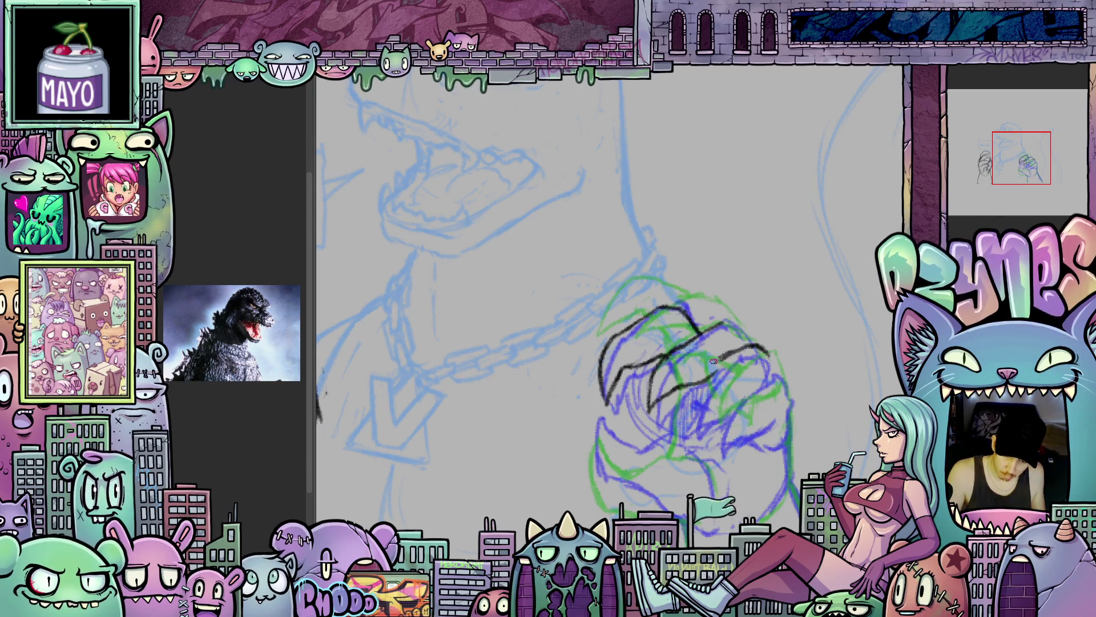
left_click_drag(691, 402, 712, 387)
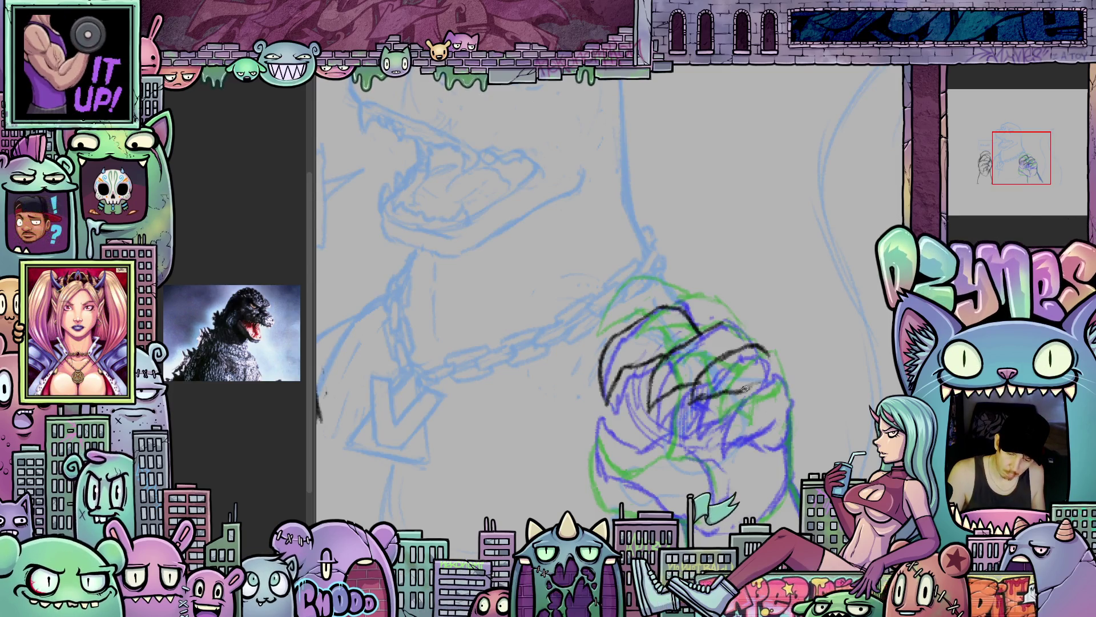
mouse_move(747, 390)
left_mouse_down()
mouse_move(718, 429)
mouse_move(779, 402)
left_mouse_up()
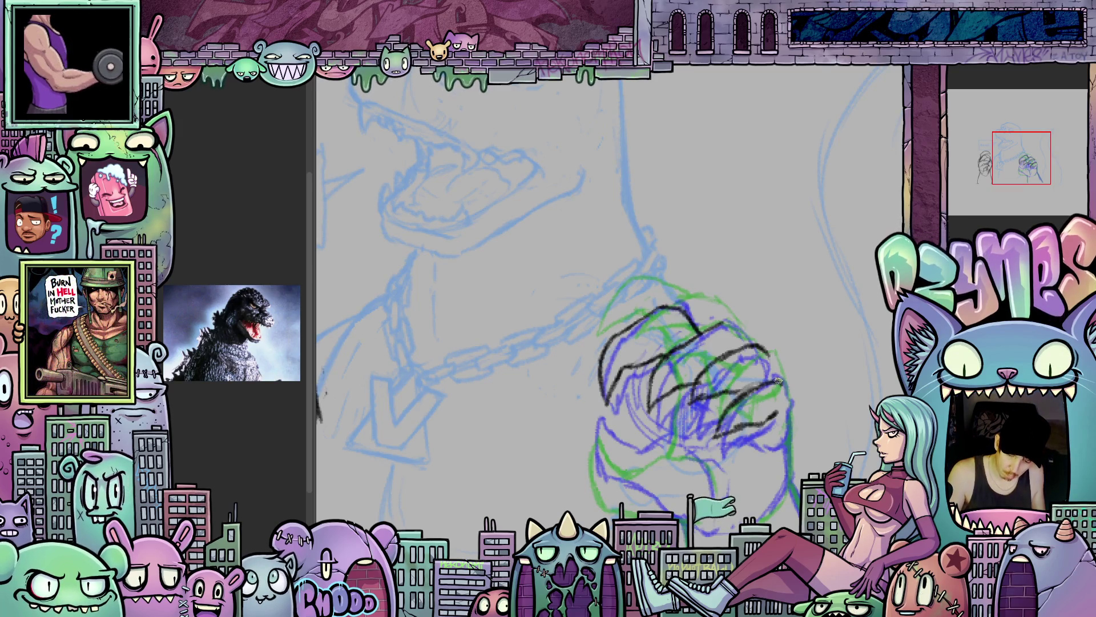
- Level the view, ink the arm line below the fist, then delete the right fist's black lines
mouse_move(790, 479)
left_mouse_down()
mouse_move(804, 414)
mouse_move(719, 442)
mouse_move(613, 447)
mouse_move(594, 355)
left_mouse_up()
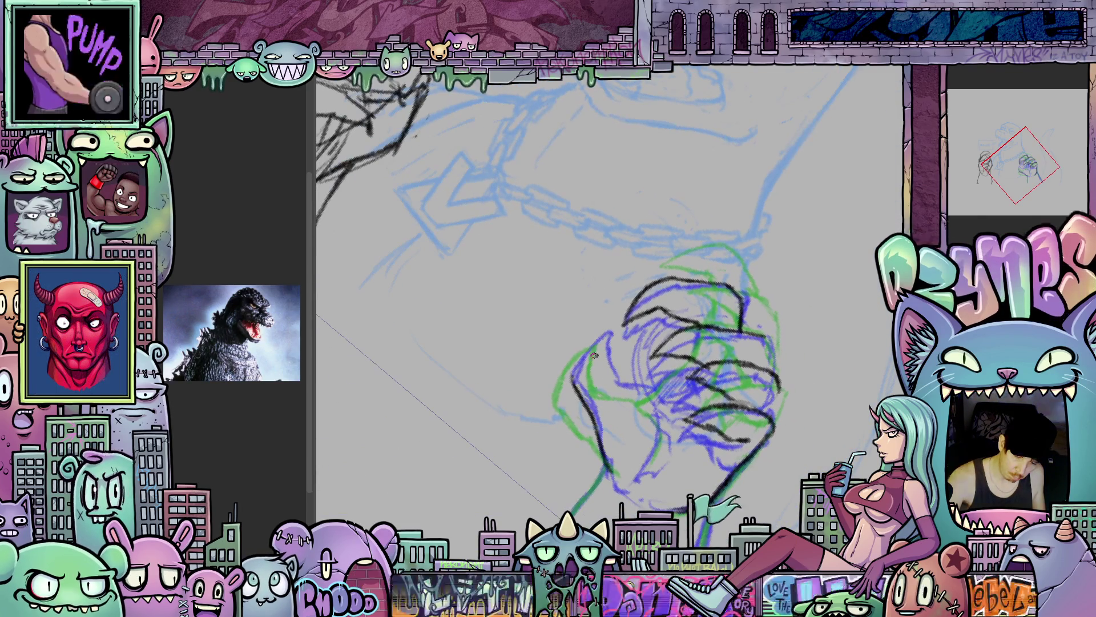
left_click_drag(594, 355, 673, 363)
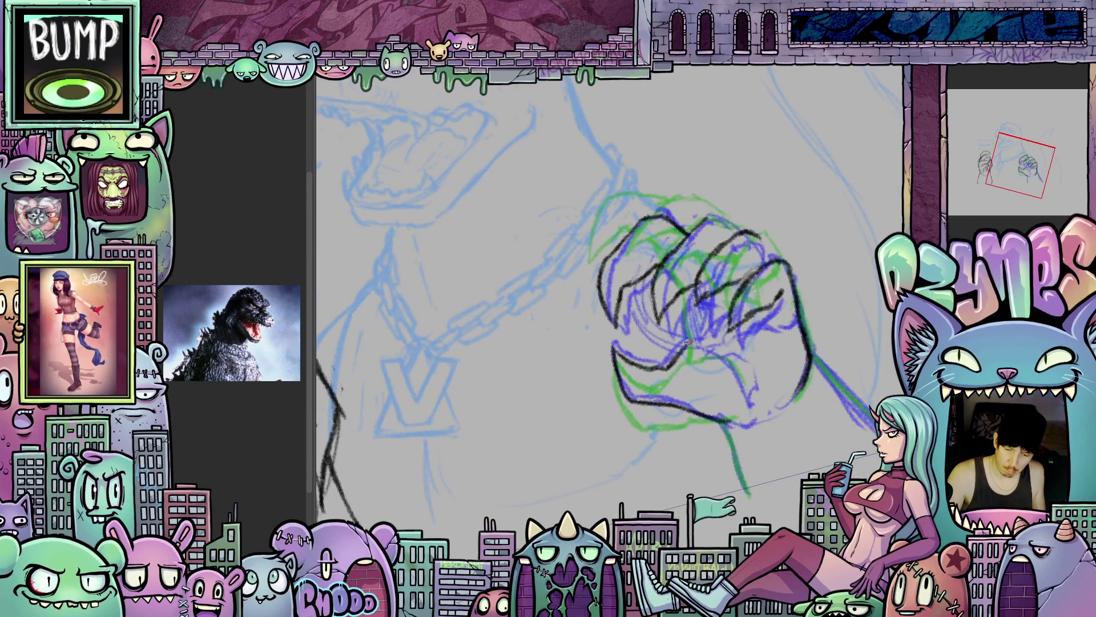
left_click_drag(835, 353, 694, 357)
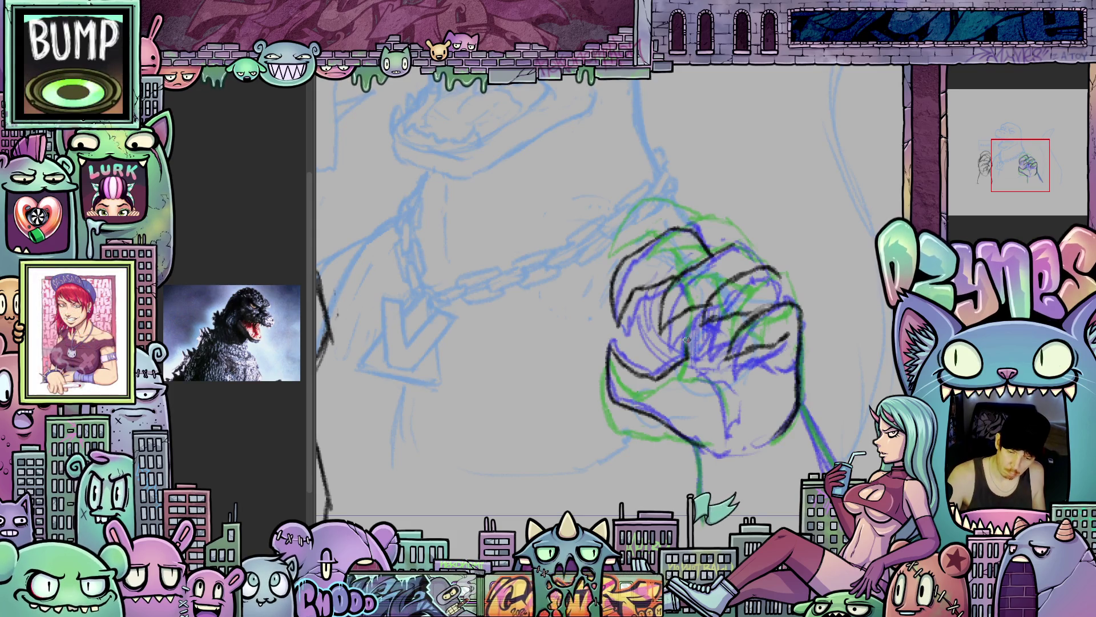
left_click_drag(745, 400, 708, 357)
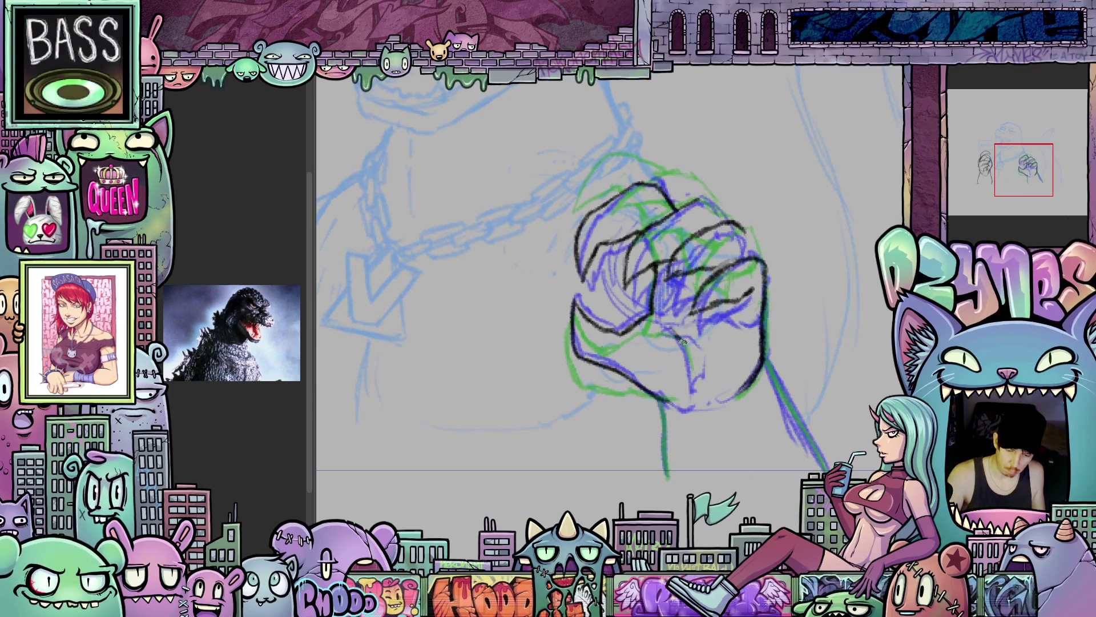
left_click_drag(661, 401, 669, 478)
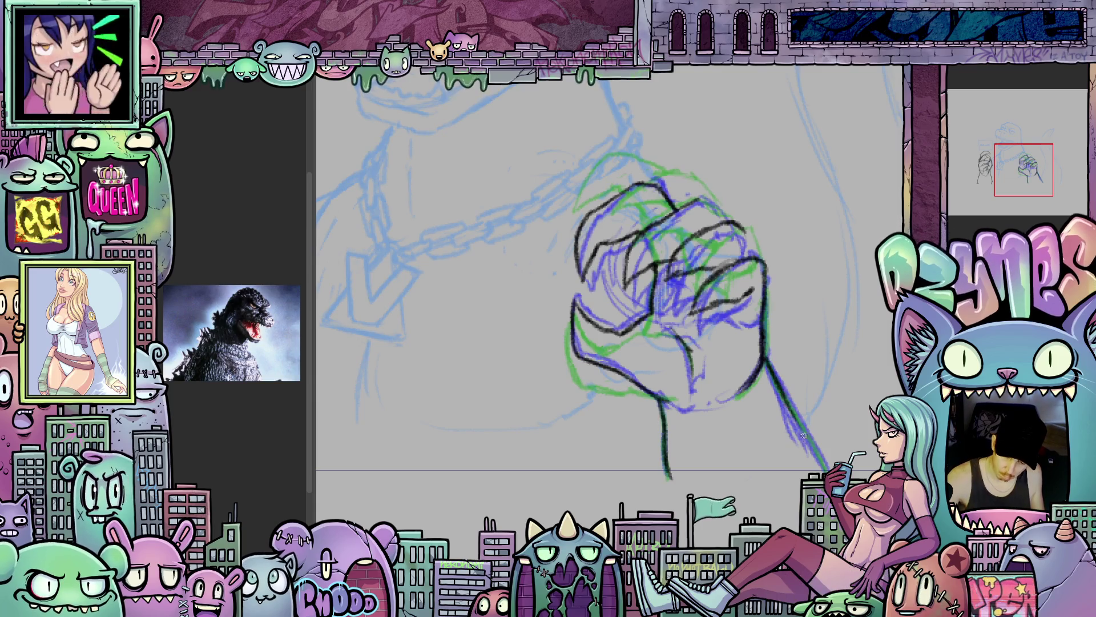
left_click_drag(817, 450, 811, 460)
scroll(701, 420, "down", 2)
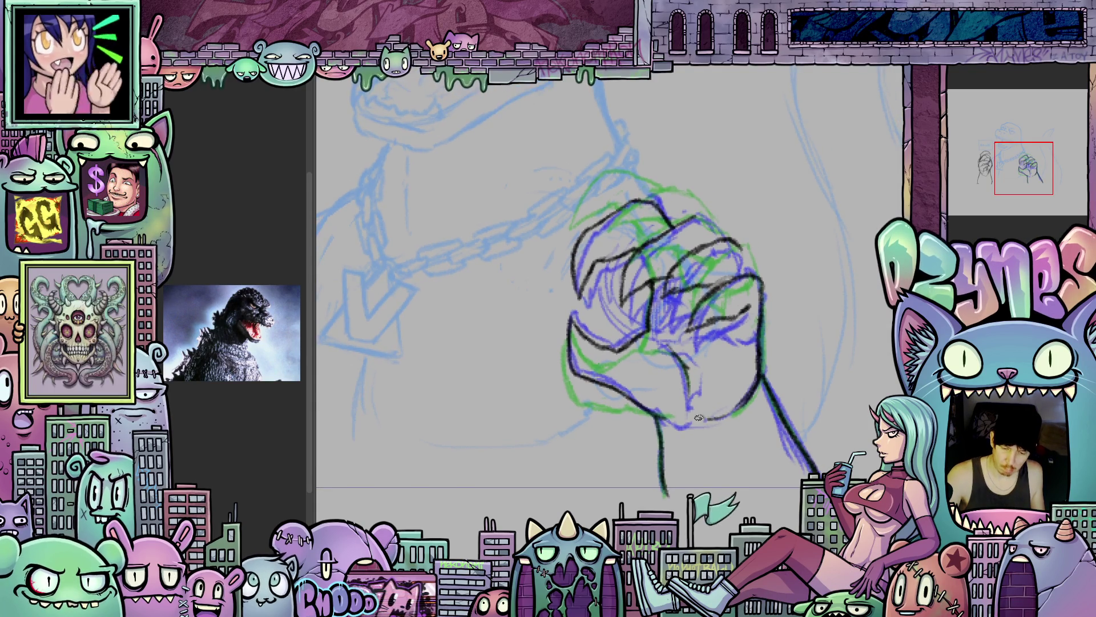
scroll(763, 401, "down", 3)
scroll(763, 401, "down", 1)
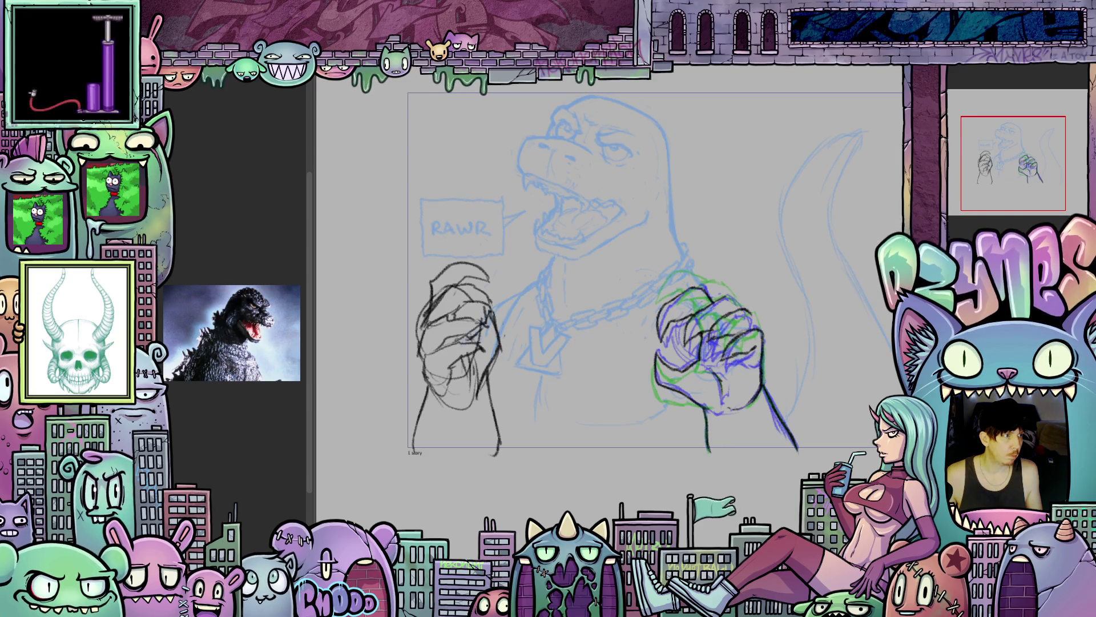
key("Delete")
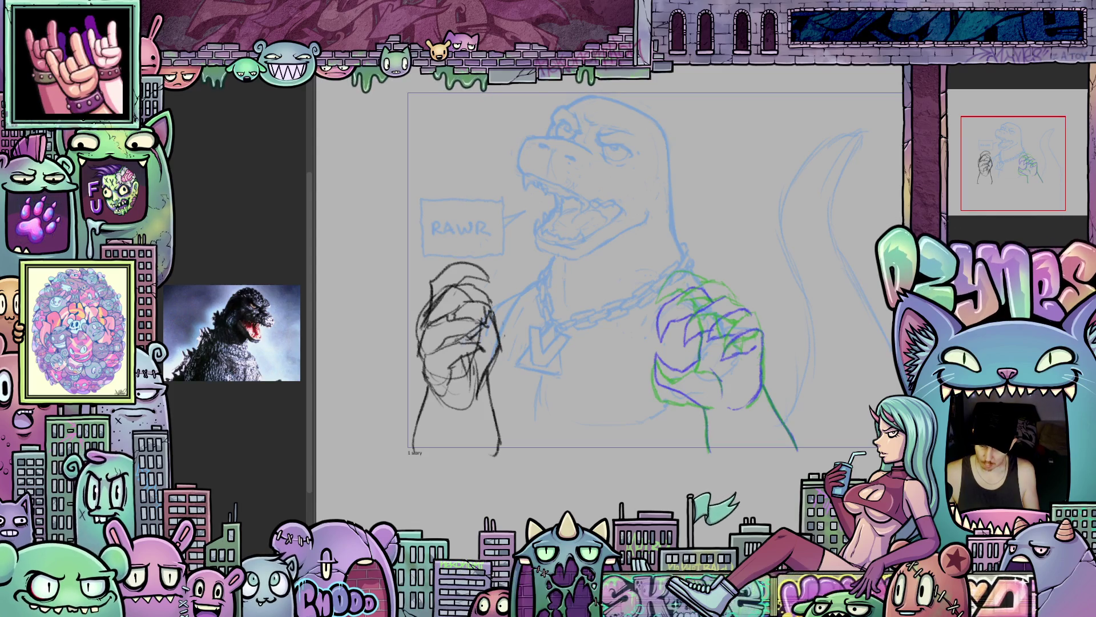
- Ink the fist's left edge, bottom edge and side in dark line
scroll(708, 353, "up", 3)
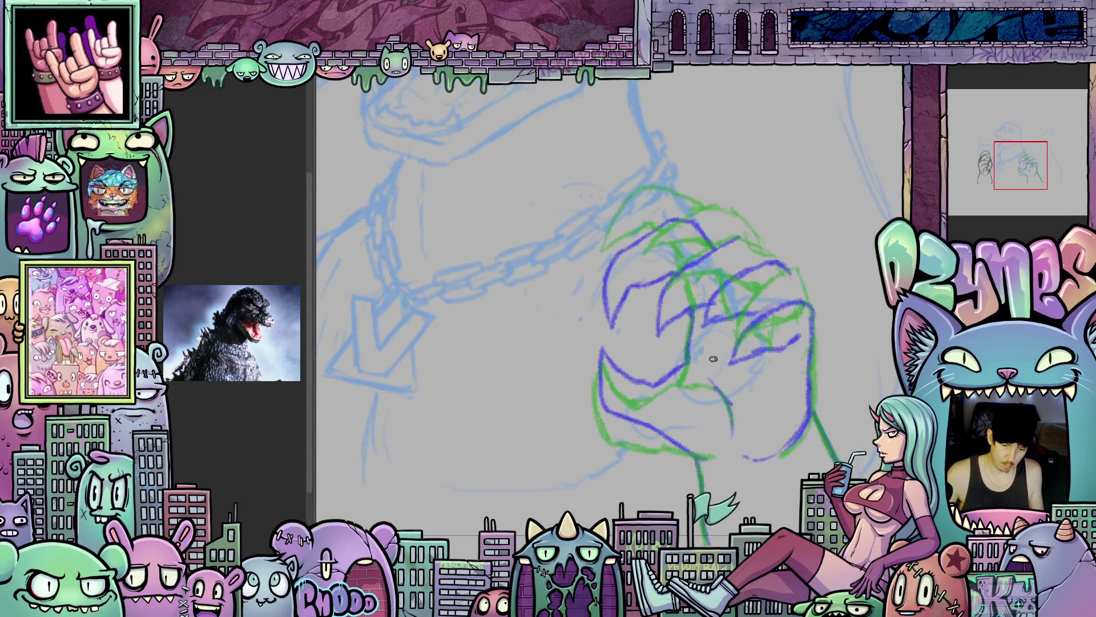
left_click_drag(683, 509, 655, 480)
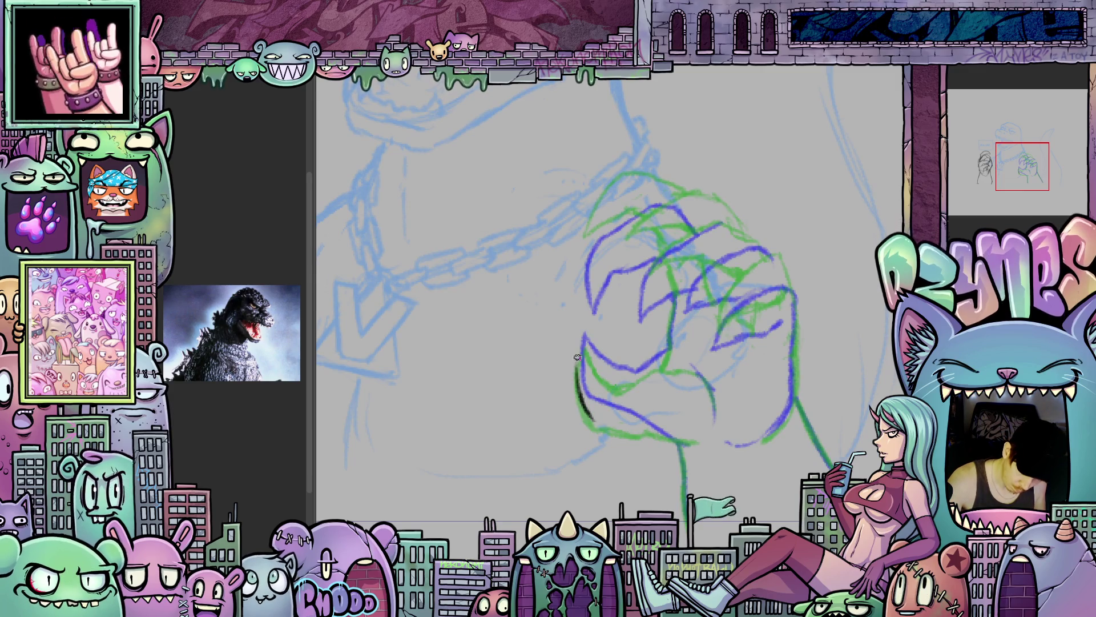
left_click_drag(586, 341, 602, 379)
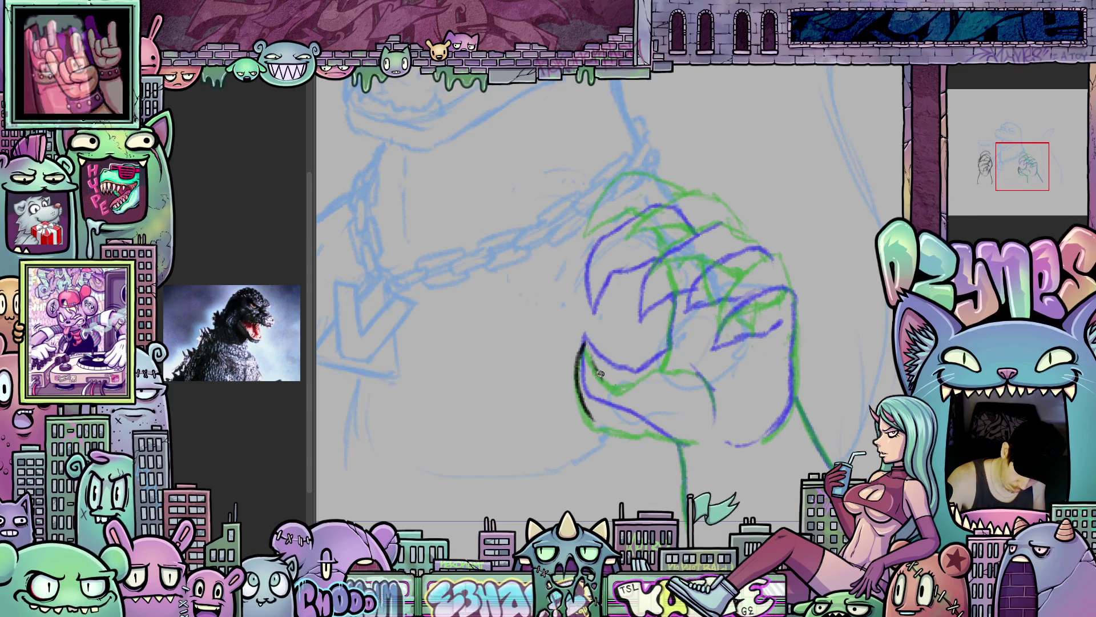
left_click_drag(594, 424, 680, 440)
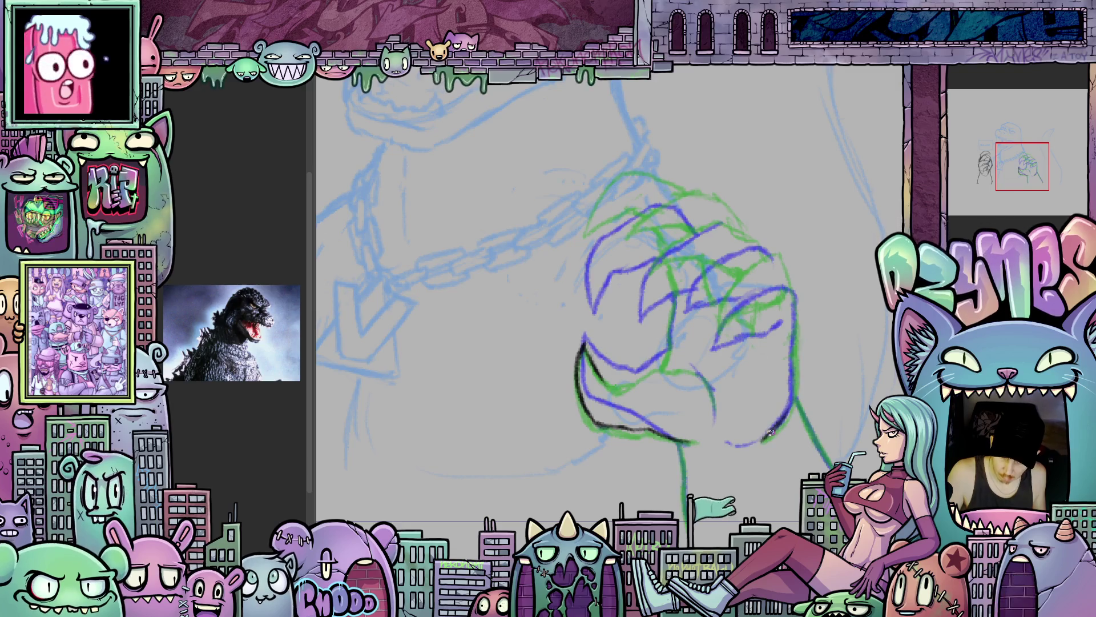
left_click_drag(748, 348, 736, 423)
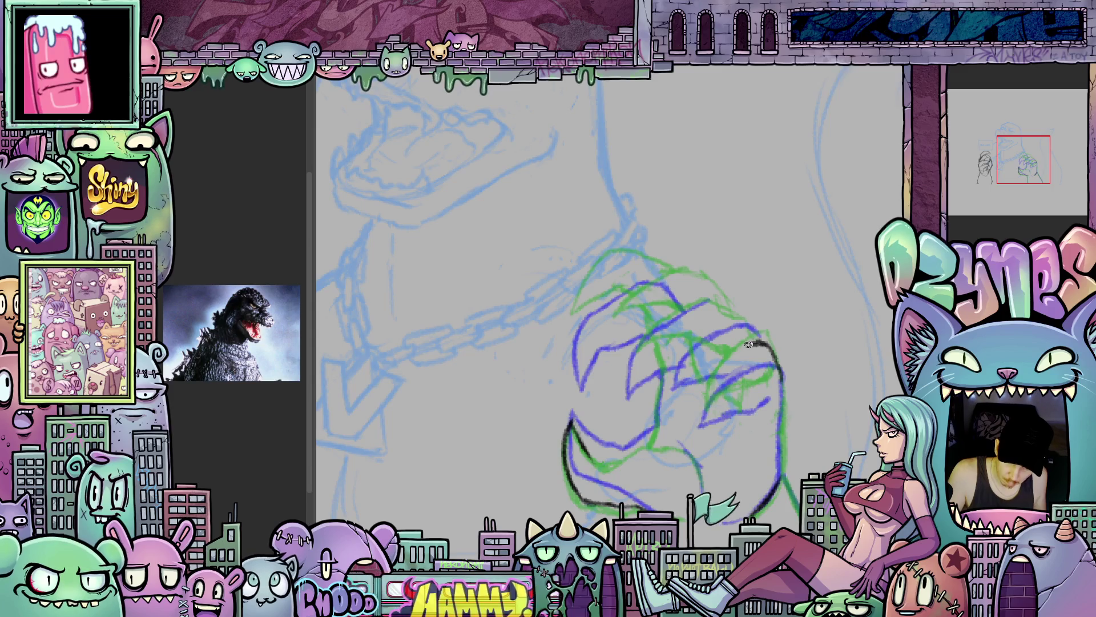
left_click_drag(723, 365, 718, 400)
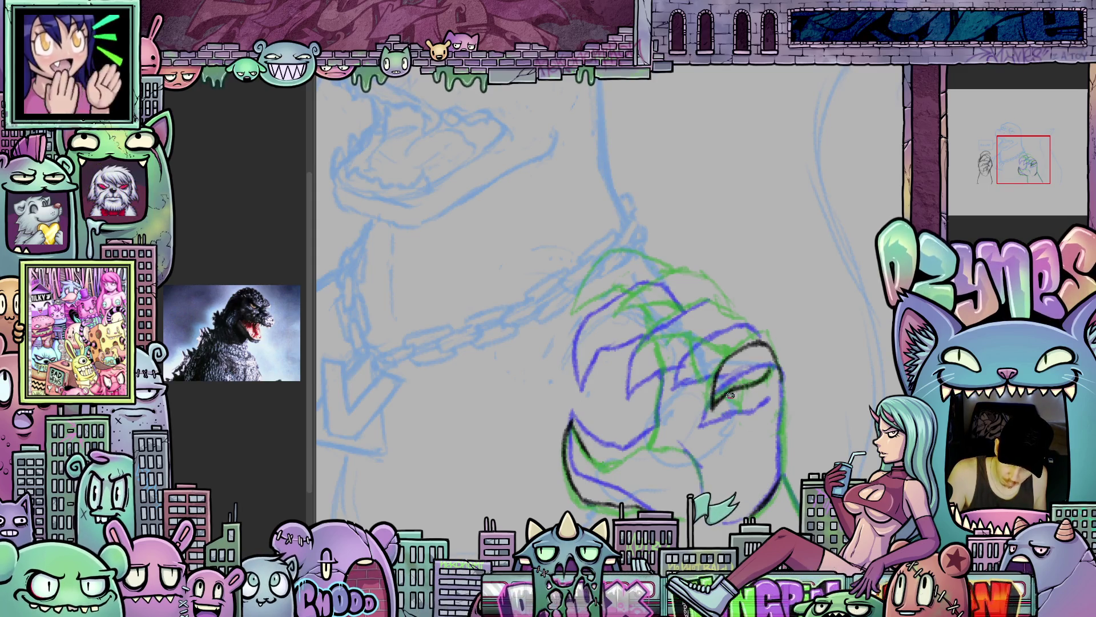
- Ink a knuckle outline across the fist's top and a short line on the fist
left_click_drag(758, 381, 762, 336)
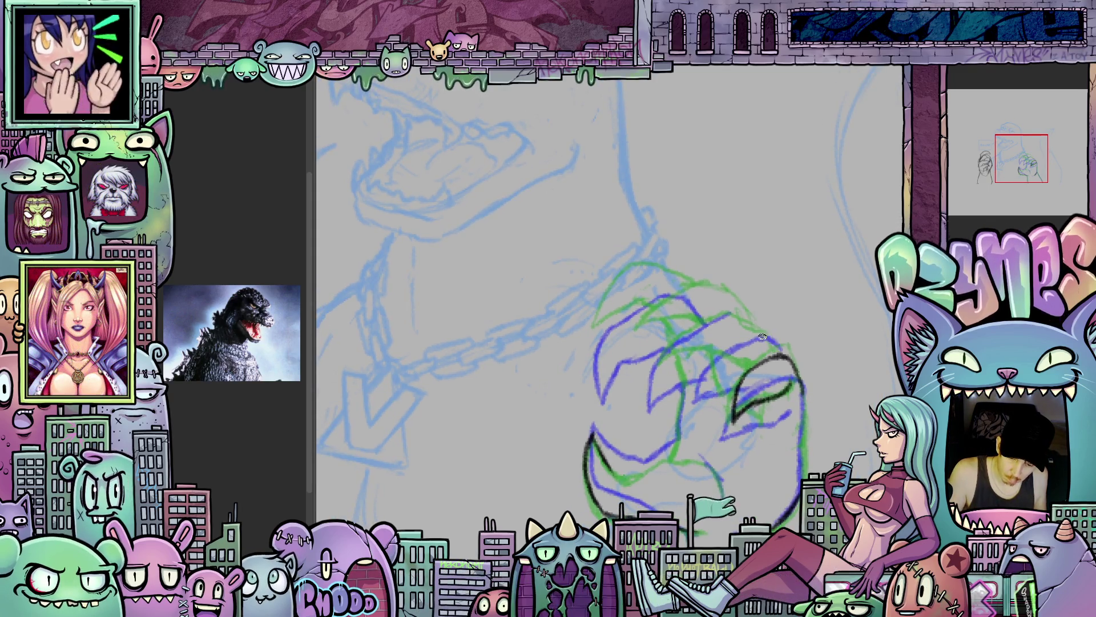
left_click_drag(780, 354, 731, 324)
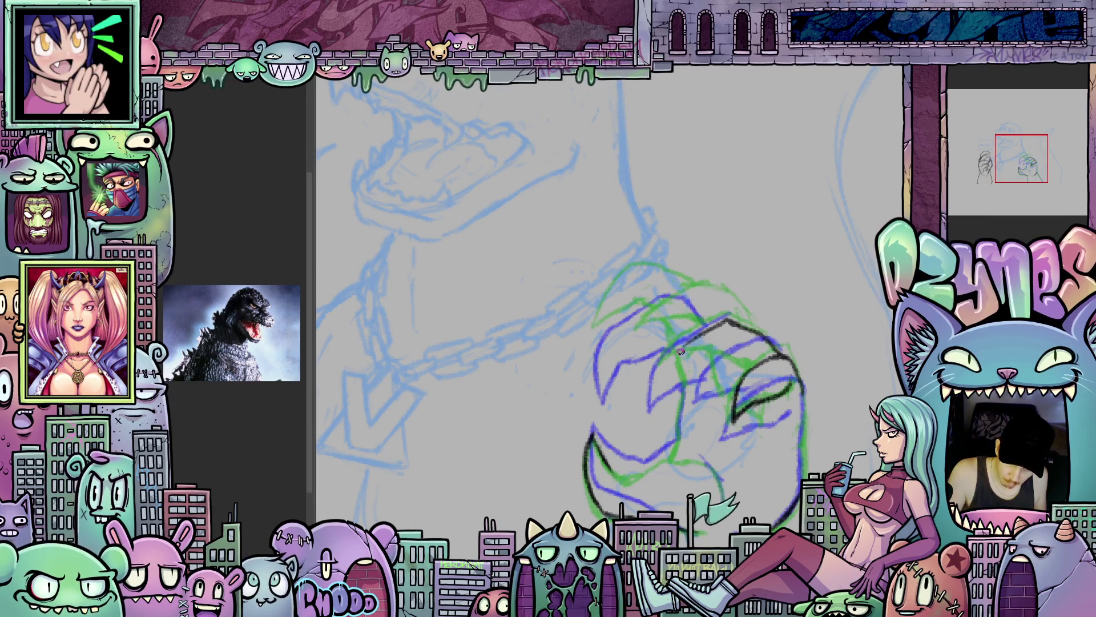
left_click_drag(669, 369, 698, 355)
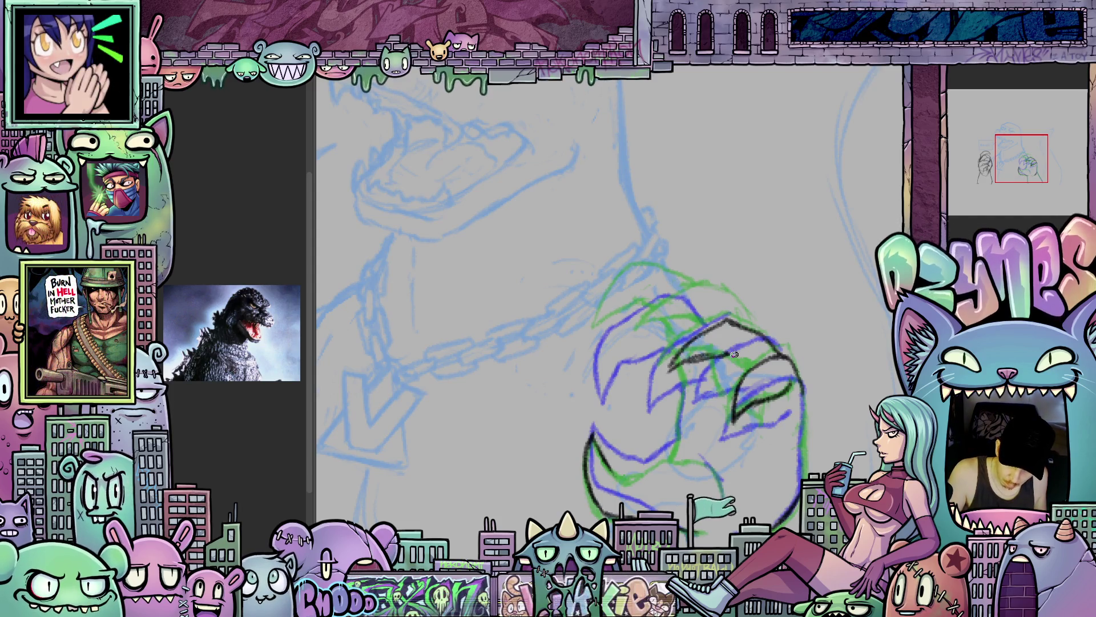
left_click_drag(759, 375, 753, 411)
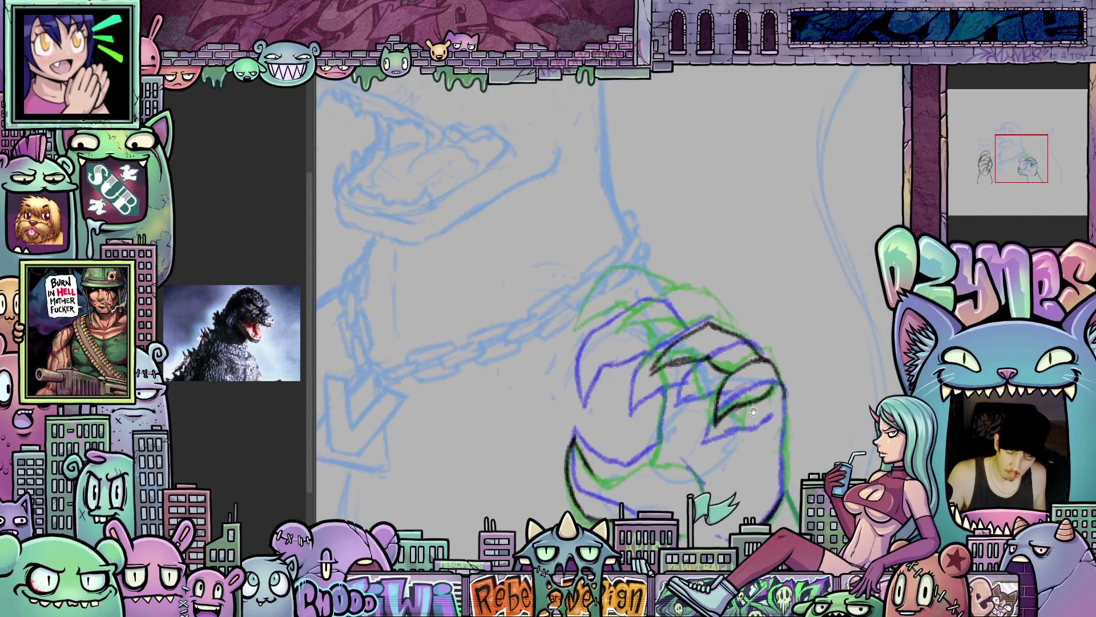
left_click_drag(797, 465, 786, 433)
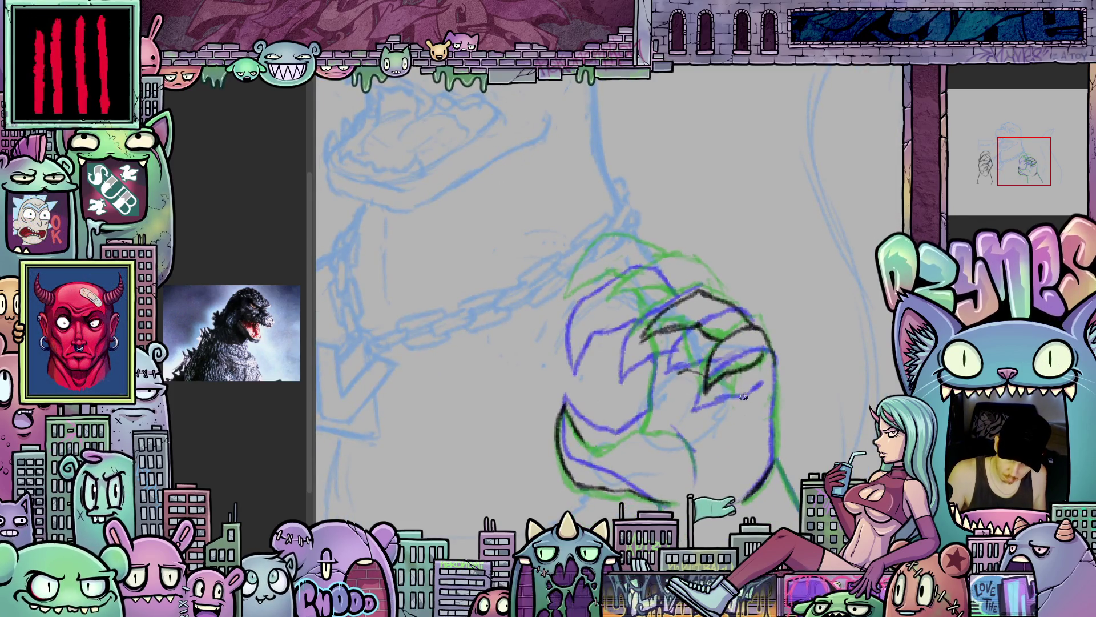
left_click_drag(704, 416, 707, 407)
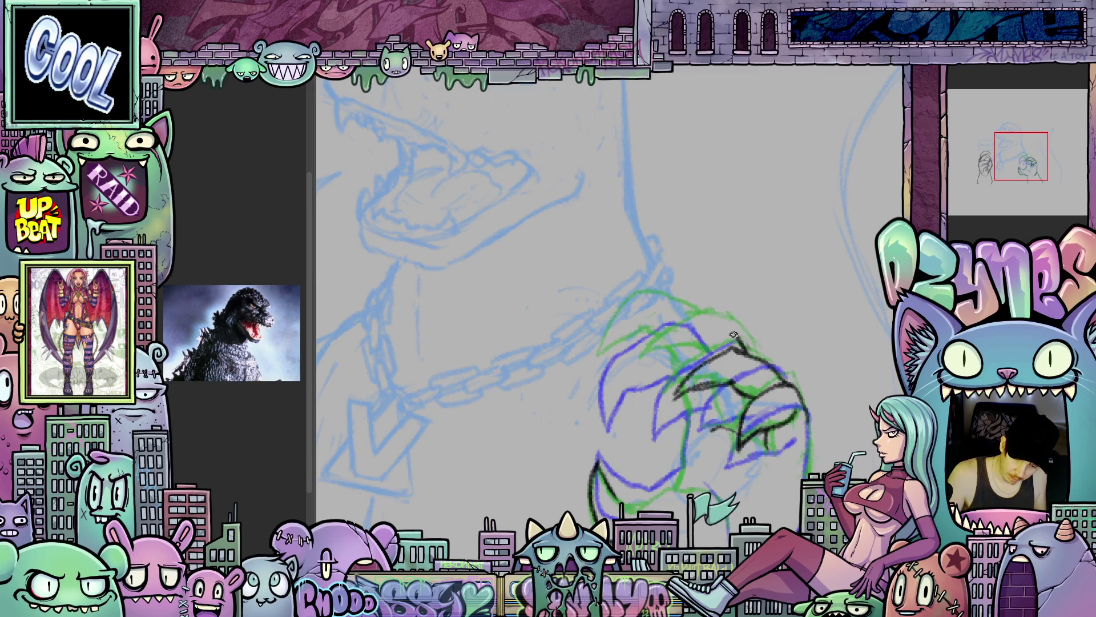
- Ink the claw's left edge down its length, rotating the view around it
mouse_move(734, 334)
left_mouse_down()
mouse_move(668, 289)
mouse_move(646, 353)
left_mouse_up()
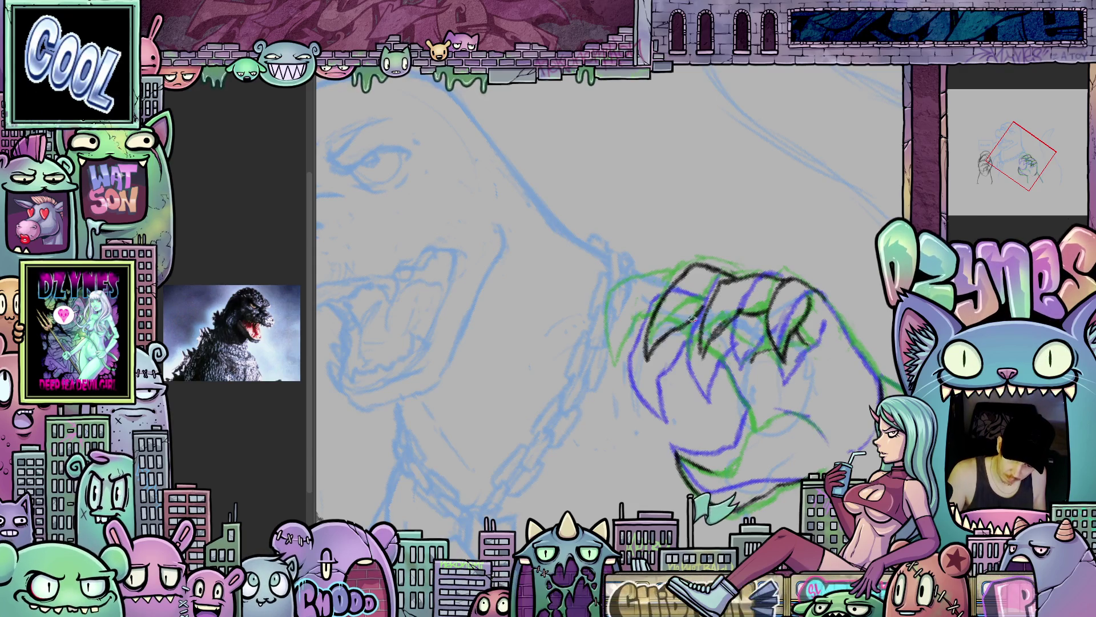
mouse_move(831, 346)
left_mouse_down()
mouse_move(760, 403)
mouse_move(671, 289)
left_mouse_up()
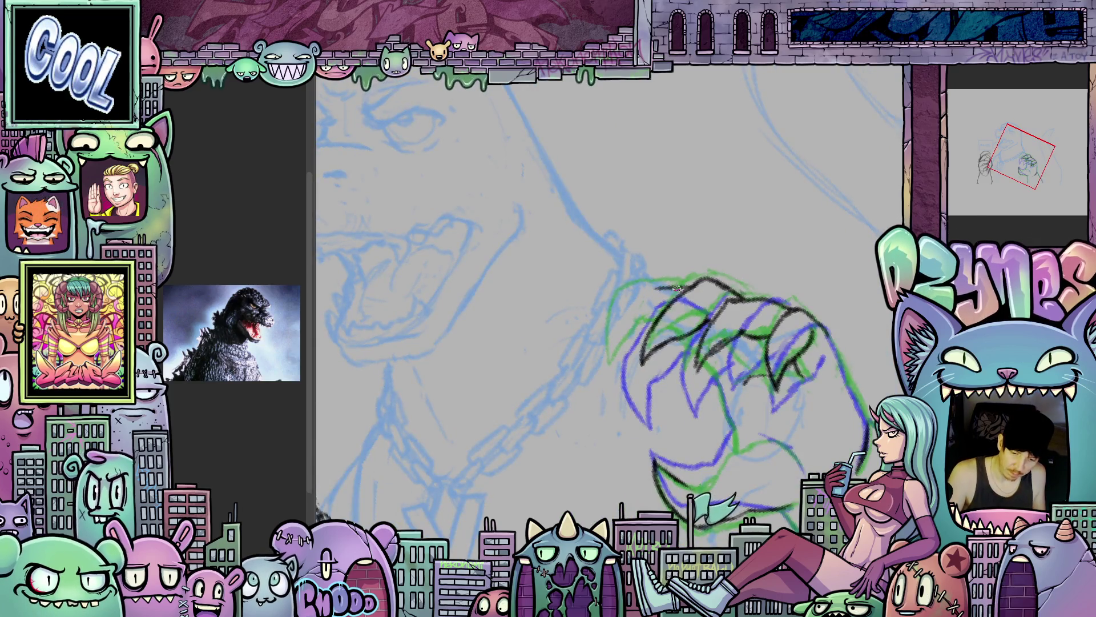
left_click_drag(611, 311, 617, 384)
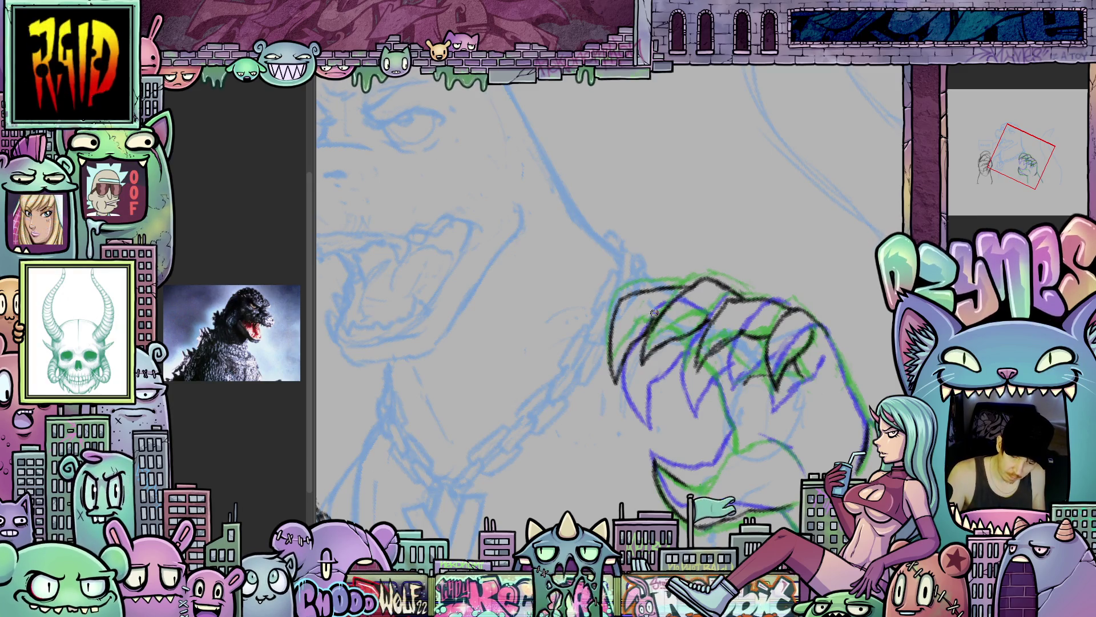
left_click_drag(715, 327, 668, 346)
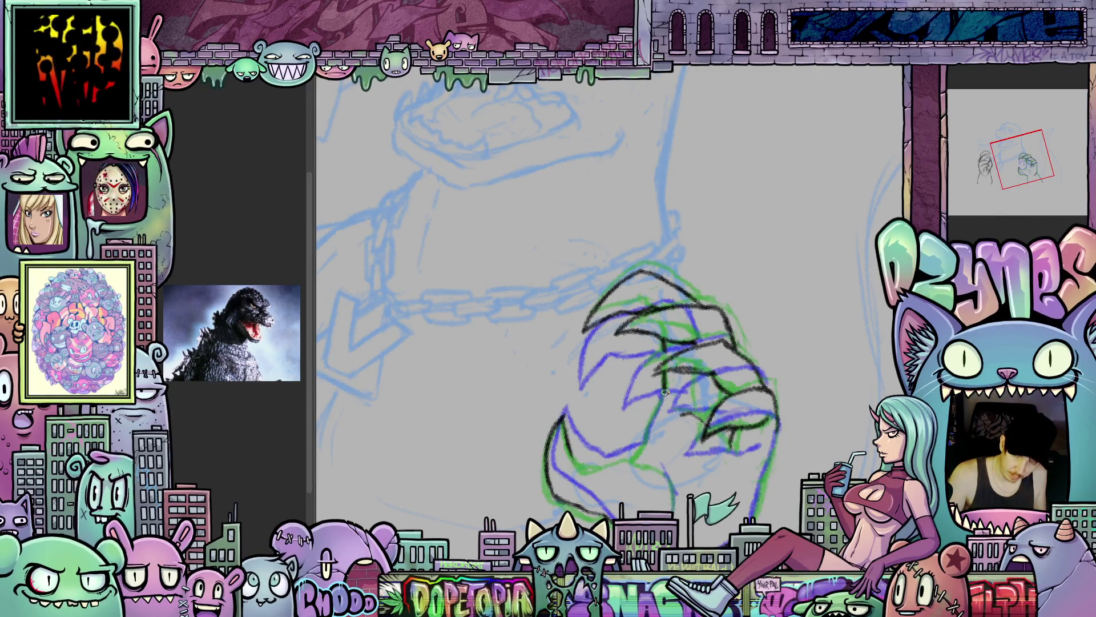
left_click_drag(774, 423, 709, 376)
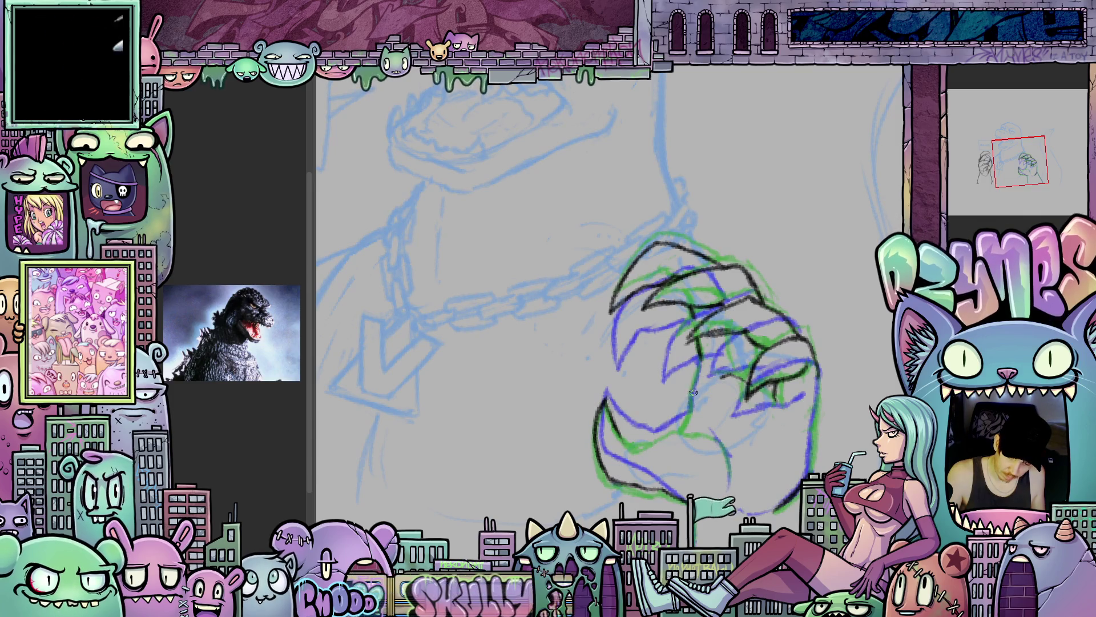
left_click_drag(627, 440, 592, 439)
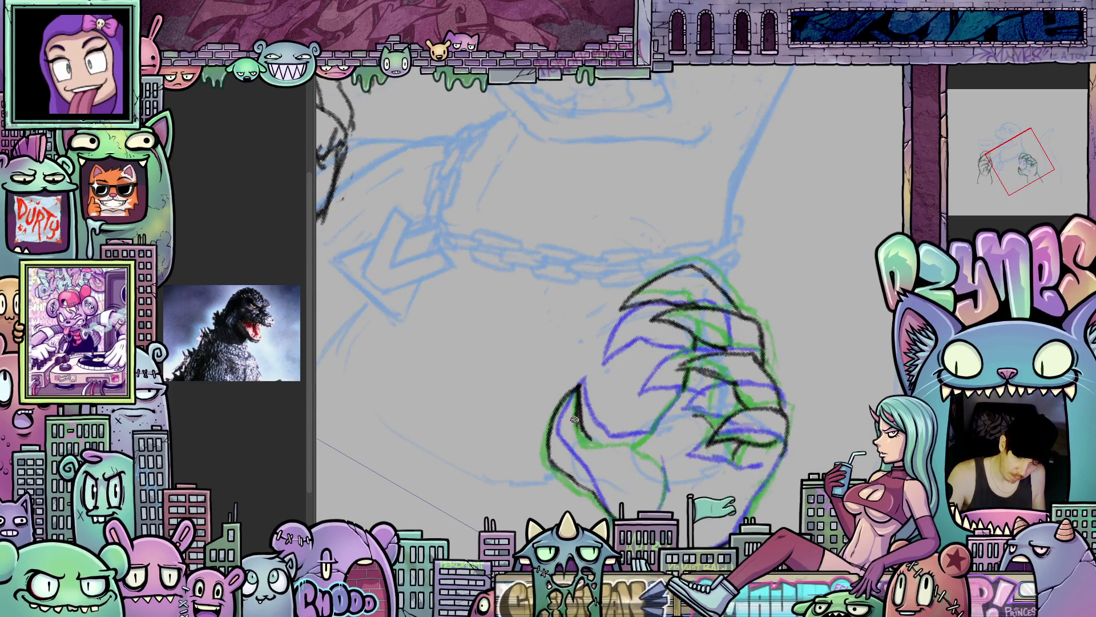
mouse_move(576, 427)
left_mouse_down()
mouse_move(639, 429)
mouse_move(698, 408)
left_mouse_up()
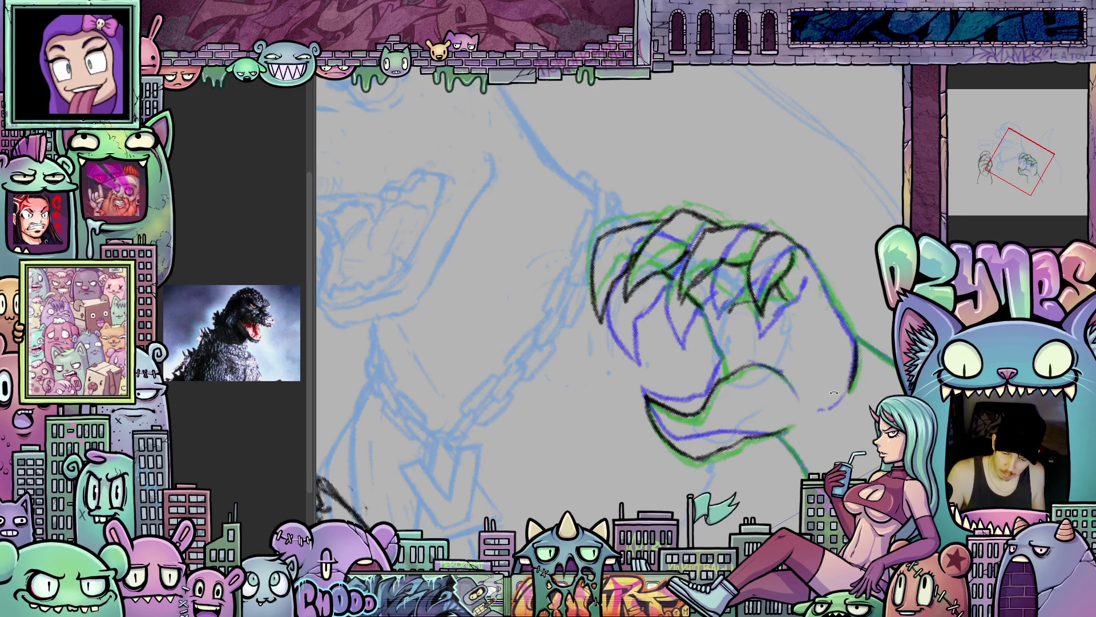
left_click_drag(786, 380, 692, 409)
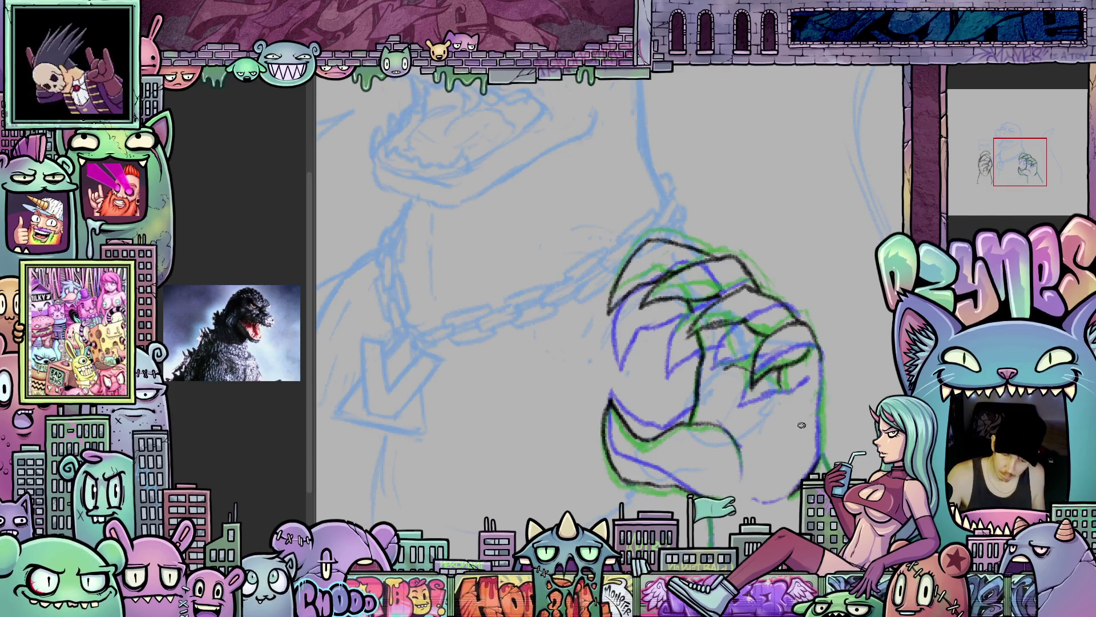
left_click_drag(766, 410, 716, 409)
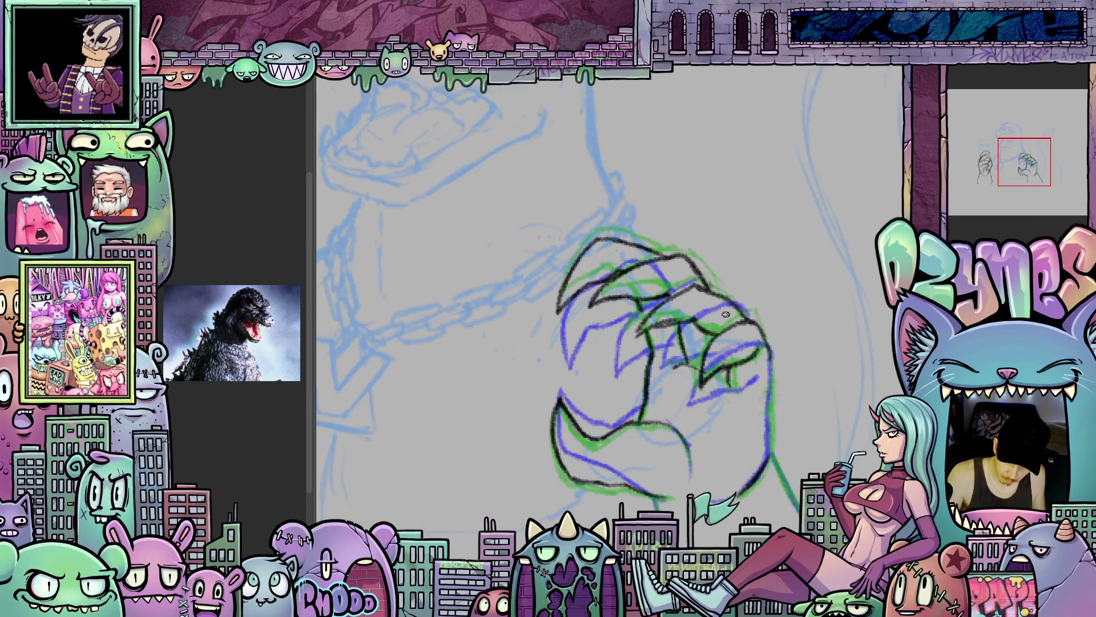
left_click_drag(737, 402, 706, 407)
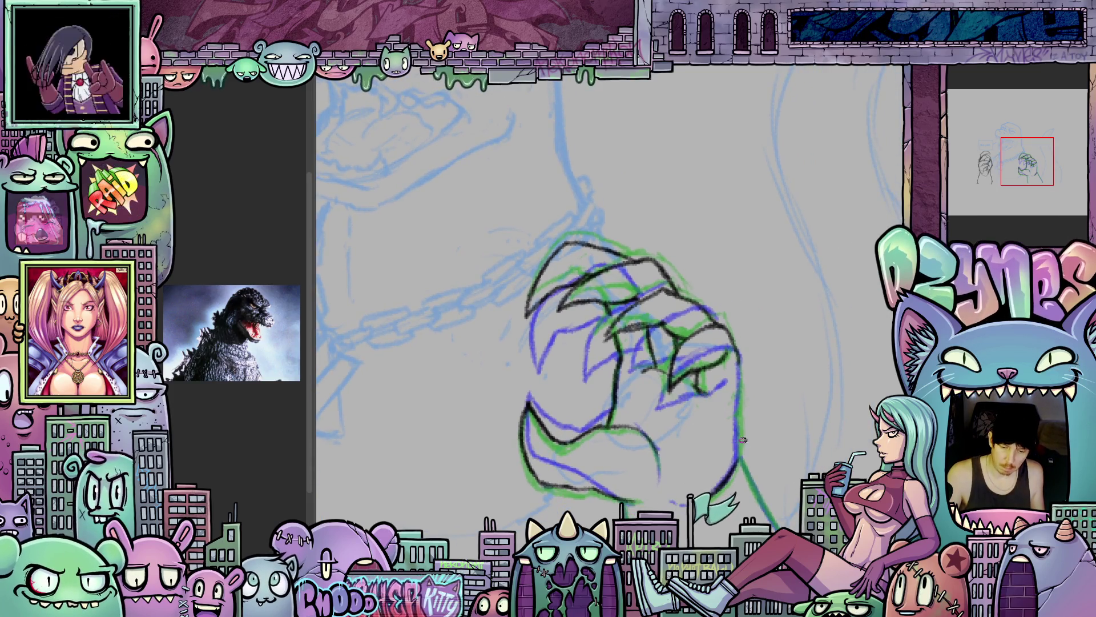
scroll(849, 380, "down", 3)
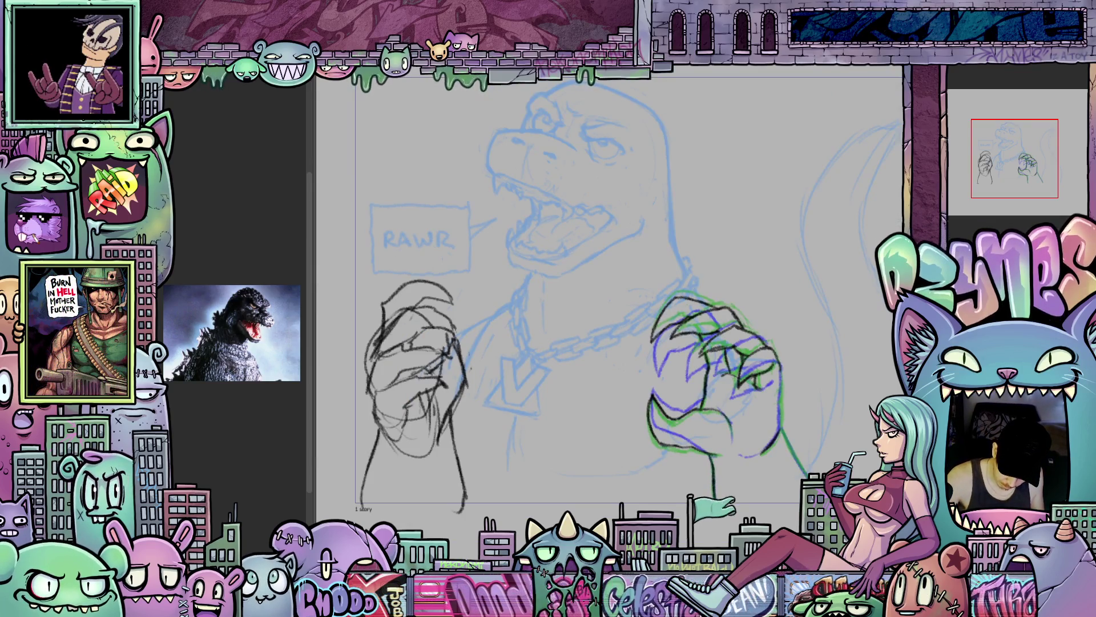
left_click_drag(763, 510, 700, 468)
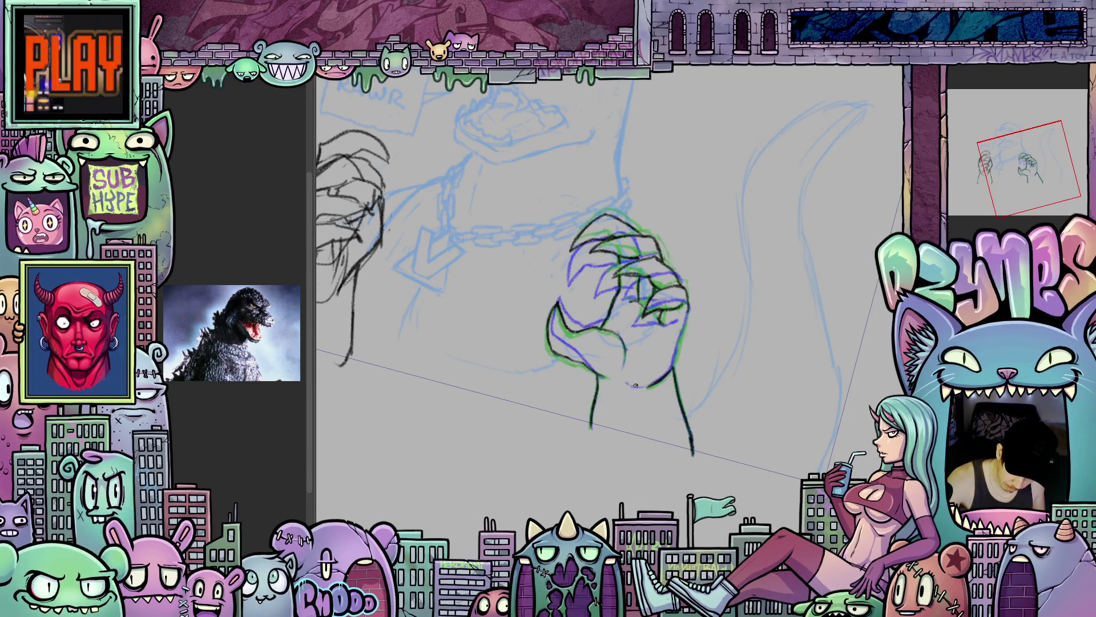
left_click_drag(788, 445, 765, 422)
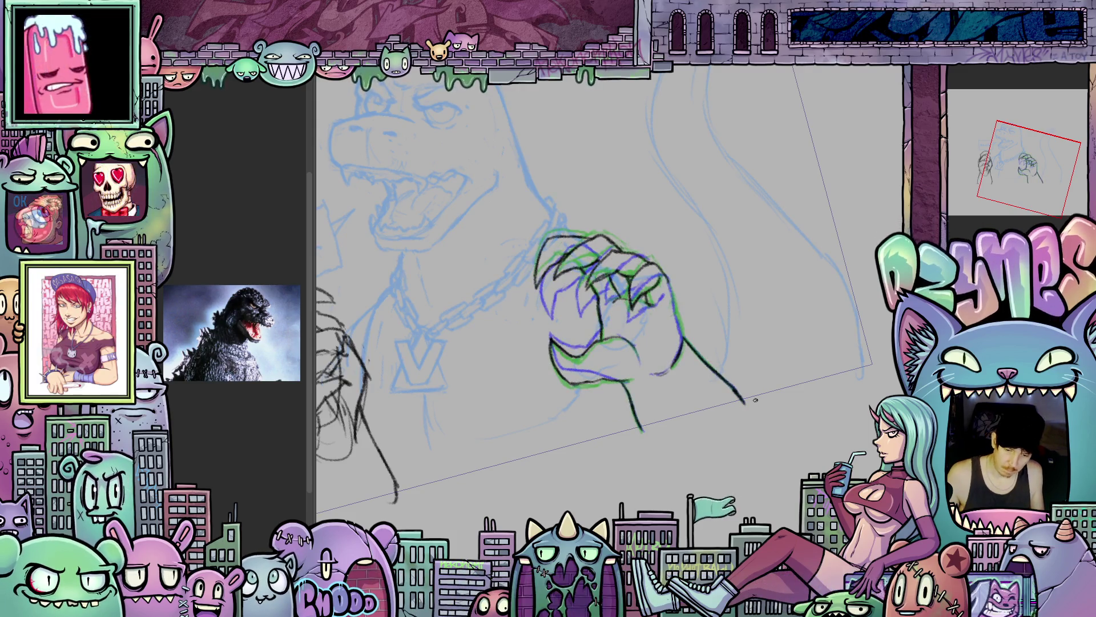
scroll(647, 285, "up", 5)
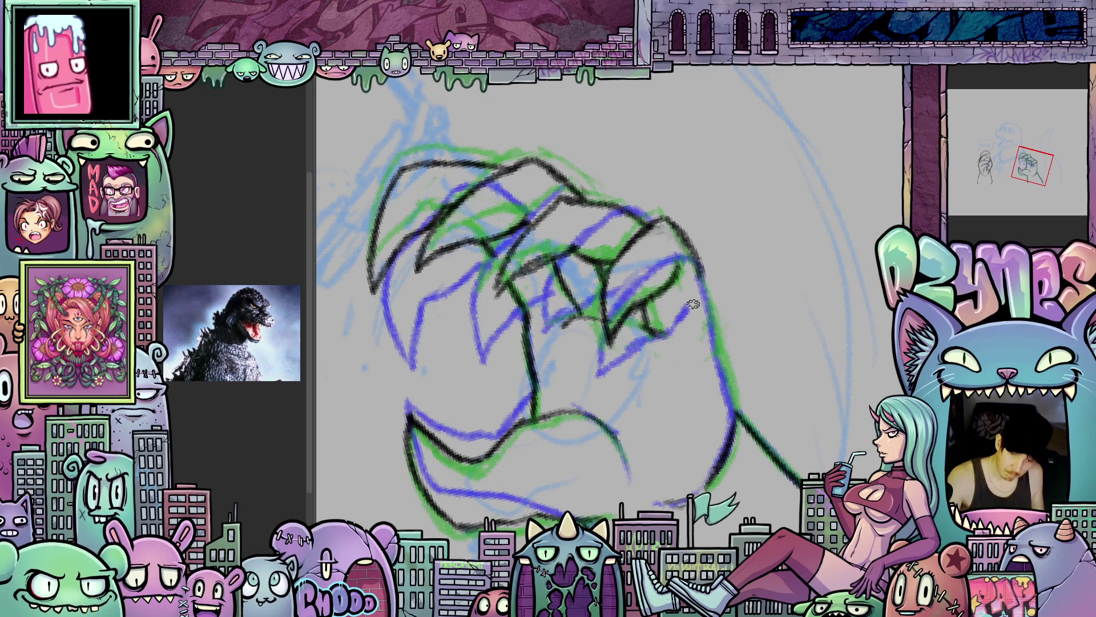
- Compare the fist lines before and after the last transform, then zoom out
key("ctrl+z")
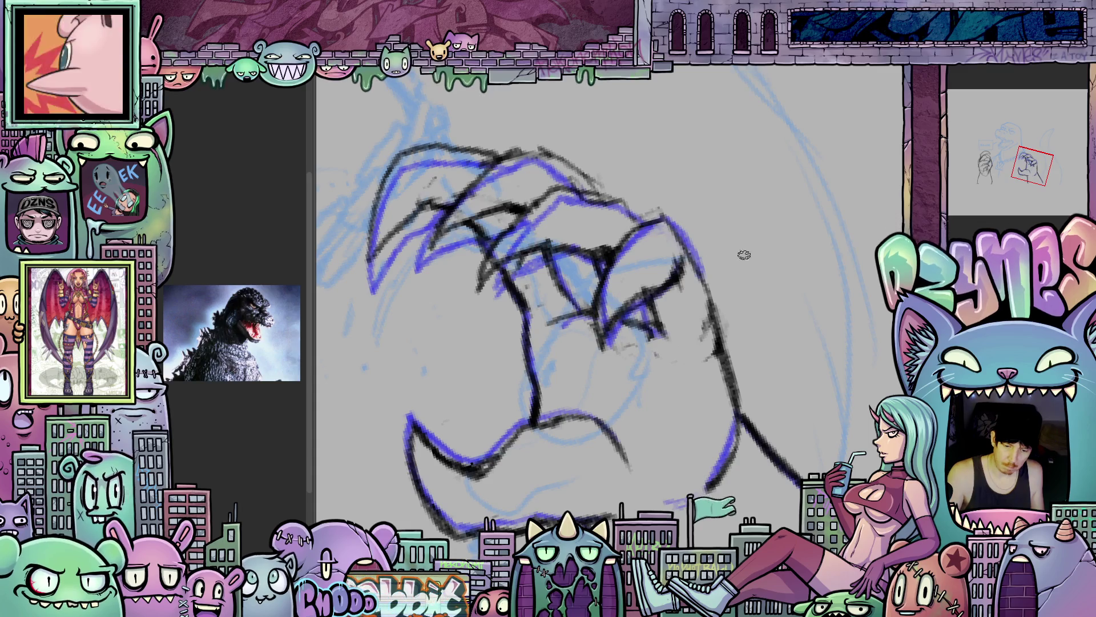
key("ctrl+y")
key("ctrl+z")
key("ctrl+z")
key("ctrl+y")
key("ctrl+y")
key("ctrl+z")
key("ctrl+y")
key("ctrl+z")
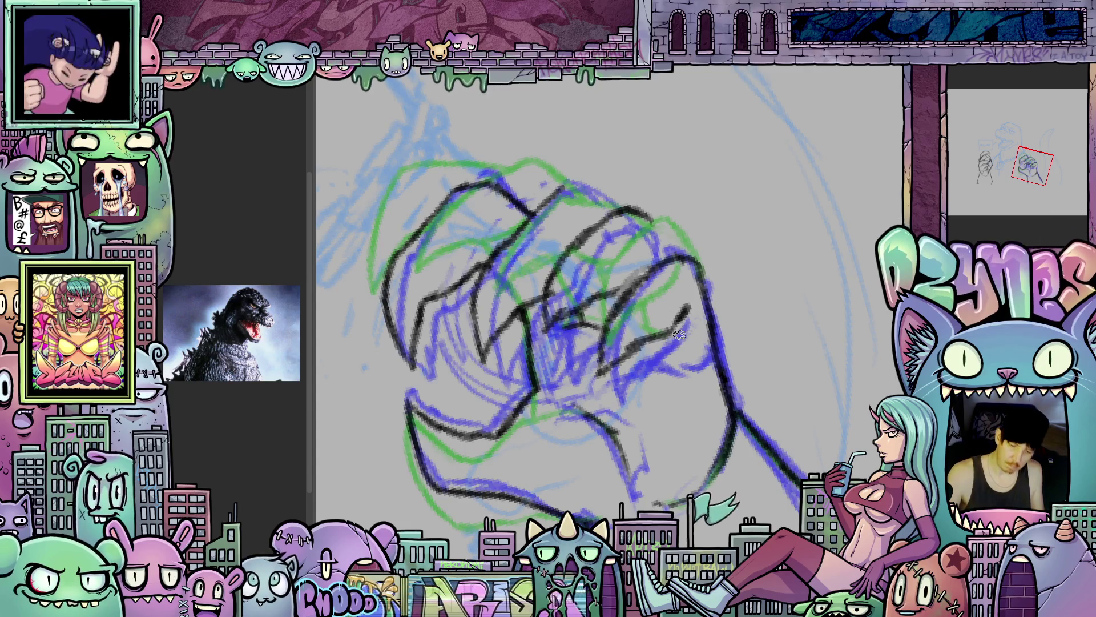
scroll(679, 334, "down", 5)
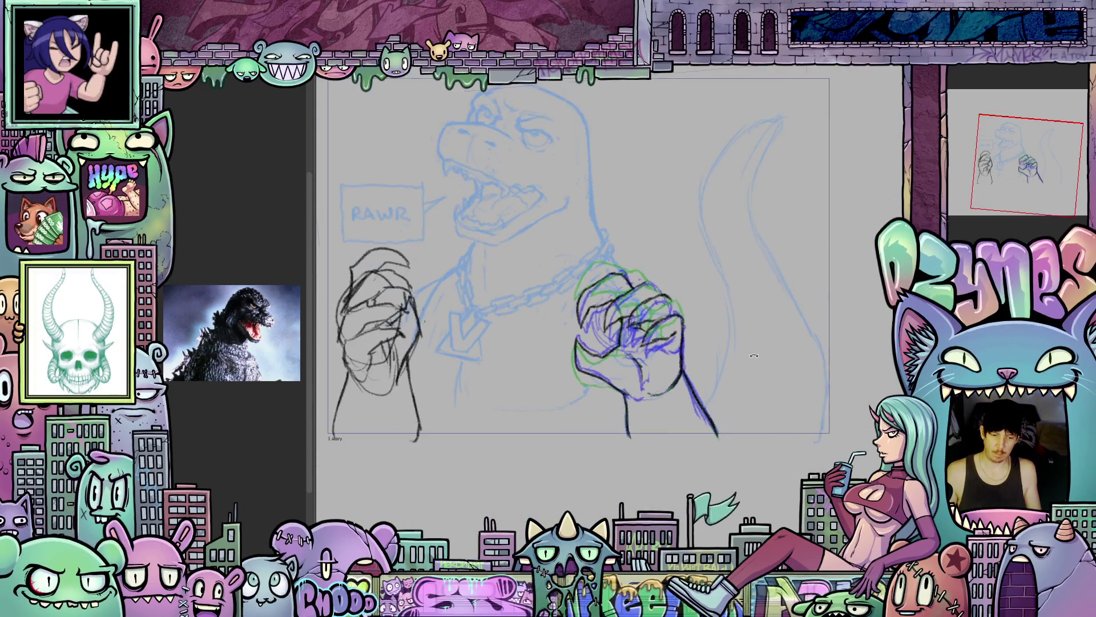
- Cycle through the three hand frames to preview the motion, stopping on the scribbled fist
key("ctrl+z")
key("ctrl+y")
key("ctrl+z")
key("ctrl+y")
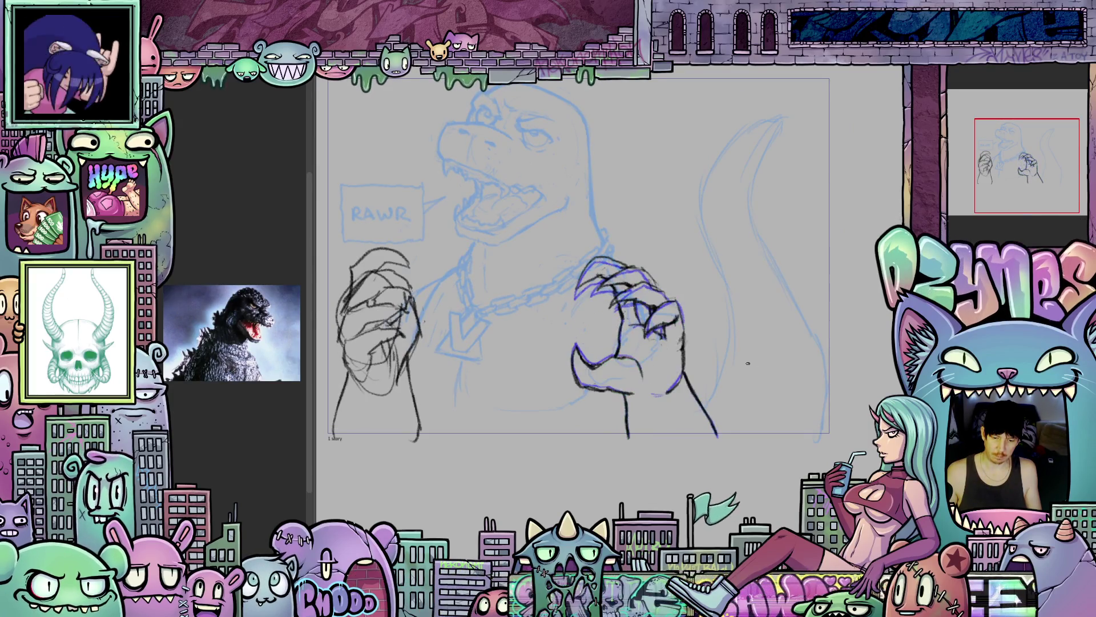
key("ctrl+z")
key("ctrl+y")
key("ctrl+z")
key("ctrl+y")
key("ctrl+z")
key("ctrl+y")
key("ctrl+z")
key("ctrl+y")
key("ctrl+z")
key("ctrl+y")
key("ctrl+z")
key("ctrl+y")
key("ctrl+z")
key("ctrl+y")
key("ctrl+z")
key("ctrl+y")
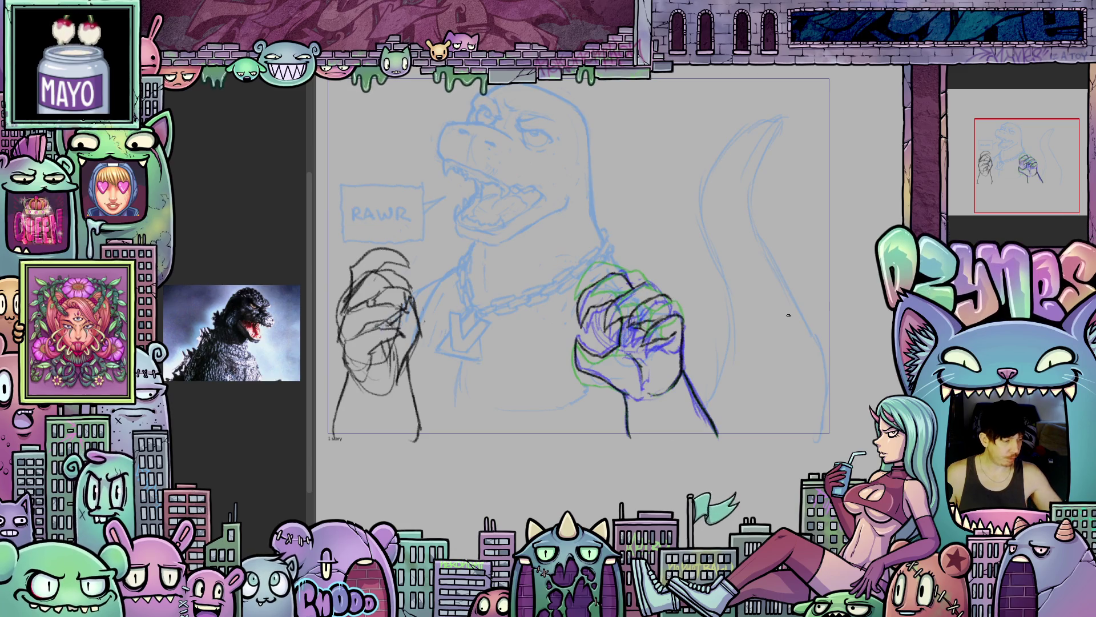
- Flip between the inked fist, green sketch and open claw frames, ending on the closed fist
scroll(613, 416, "up", 5)
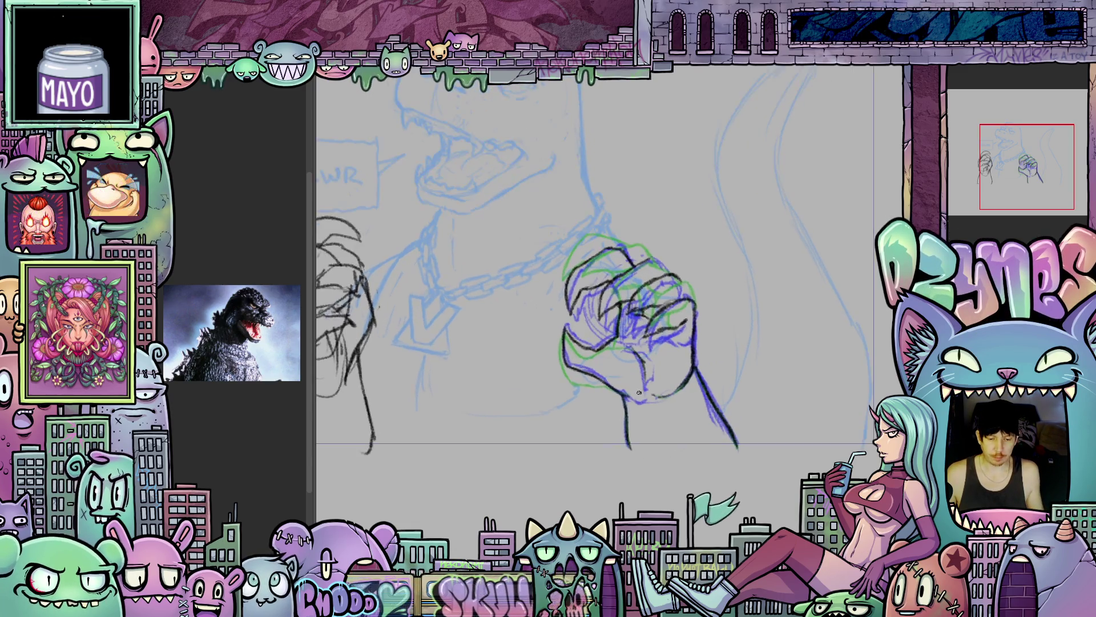
mouse_move(583, 408)
left_mouse_down()
mouse_move(610, 455)
mouse_move(574, 455)
mouse_move(611, 480)
mouse_move(620, 401)
mouse_move(619, 418)
left_mouse_up()
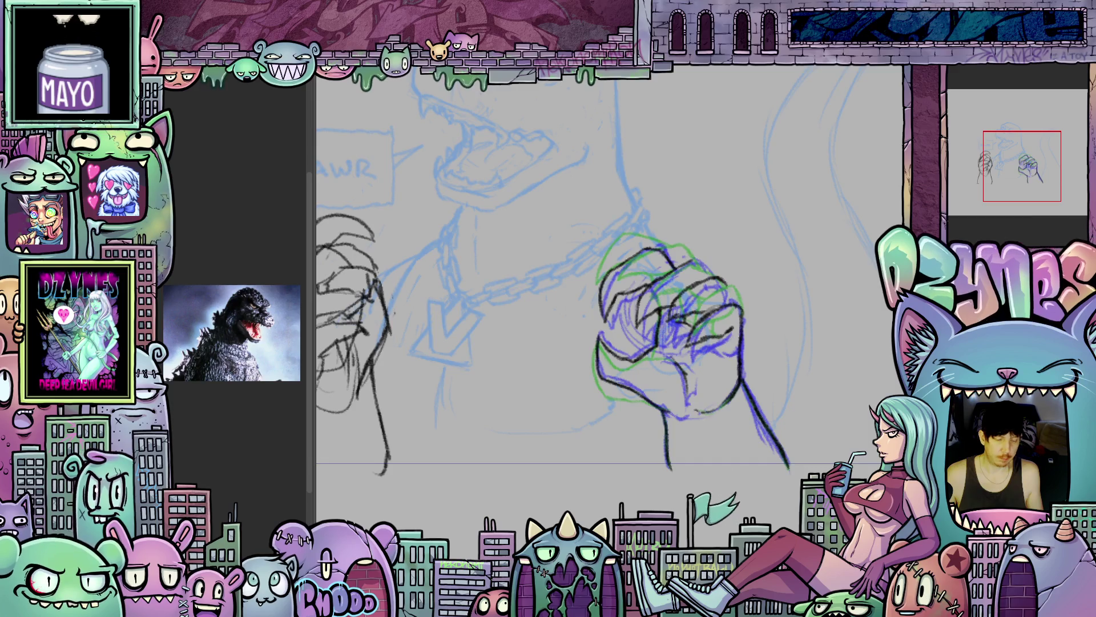
key("ctrl+z")
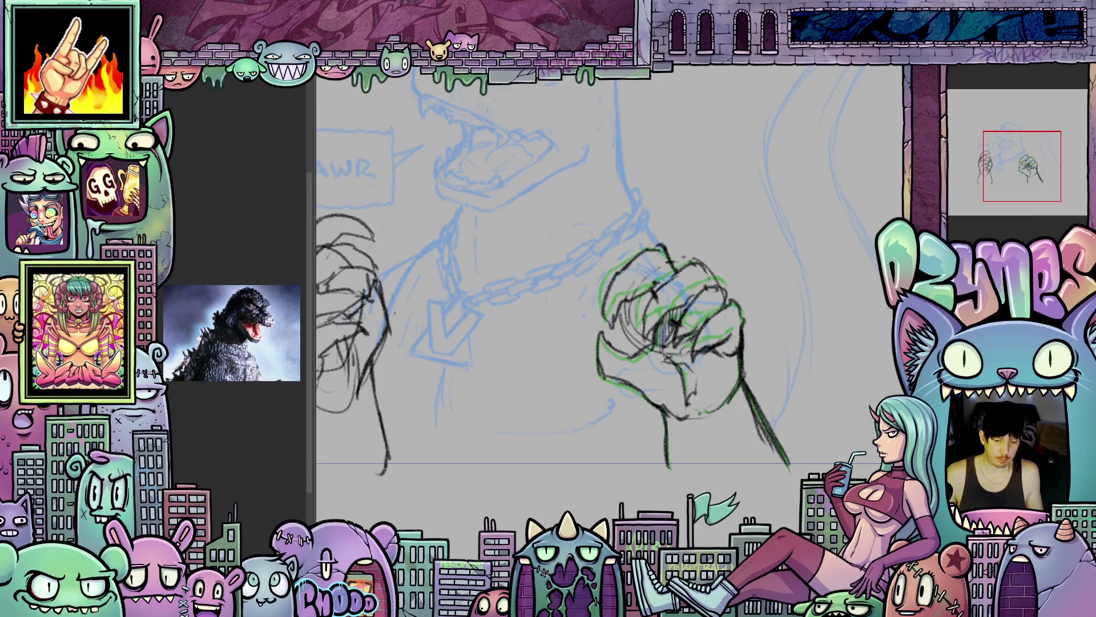
key("ctrl+y")
key("ctrl+z")
key("ctrl+y")
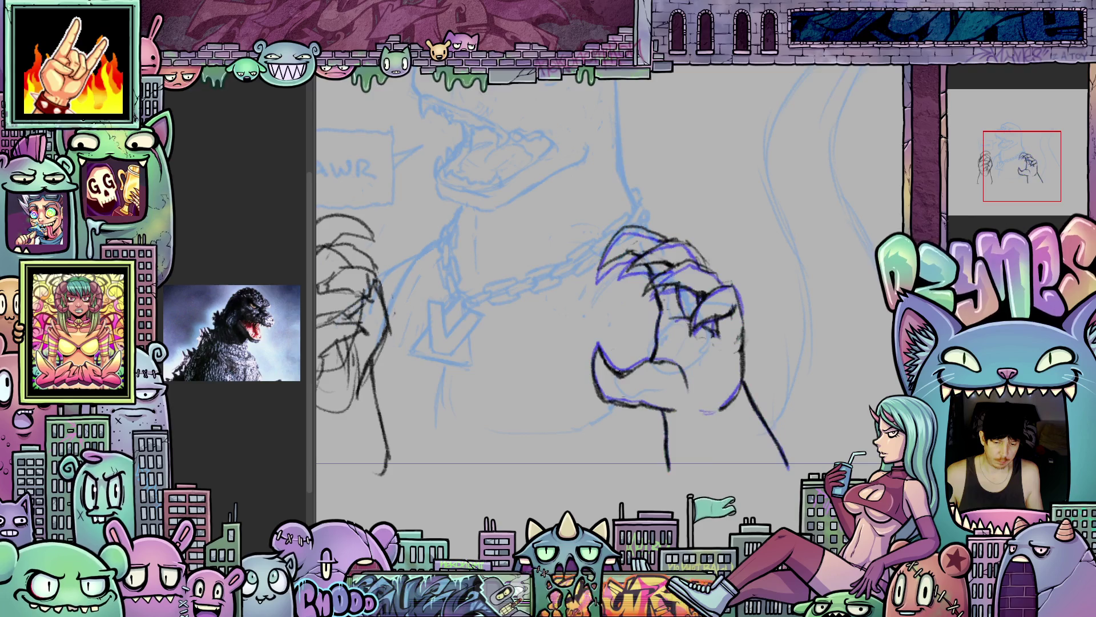
key("ctrl+z")
key("ctrl+y")
key("ctrl+z")
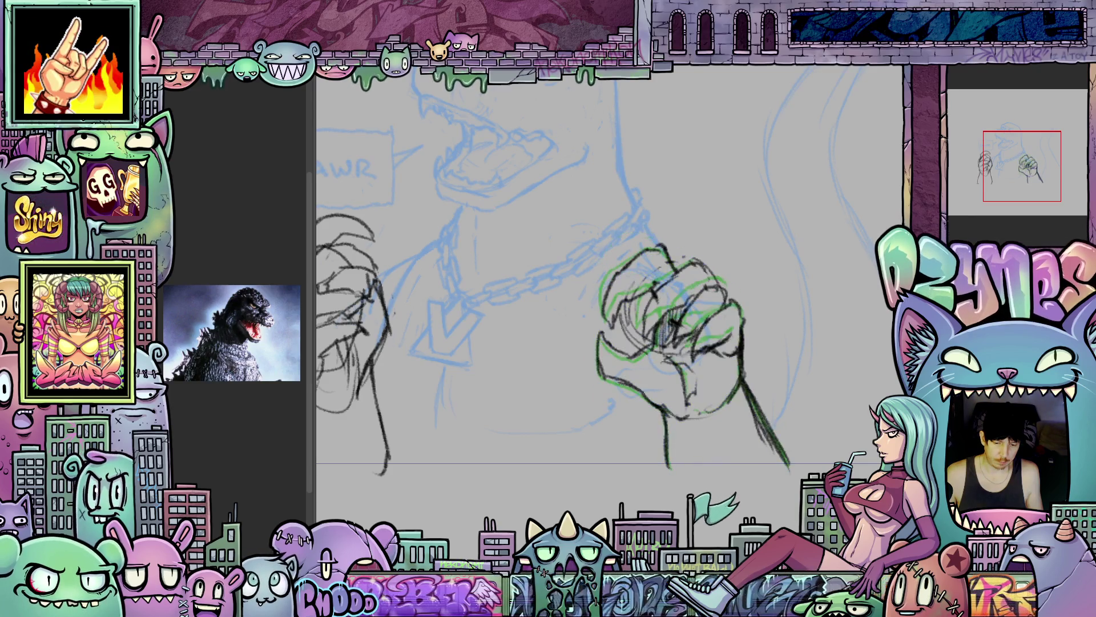
key("ctrl+y")
key("ctrl+z")
key("ctrl+y")
key("ctrl+z")
key("ctrl+y")
key("ctrl+z")
key("ctrl+y")
key("ctrl+y")
key("ctrl+z")
key("ctrl+y")
key("ctrl+z")
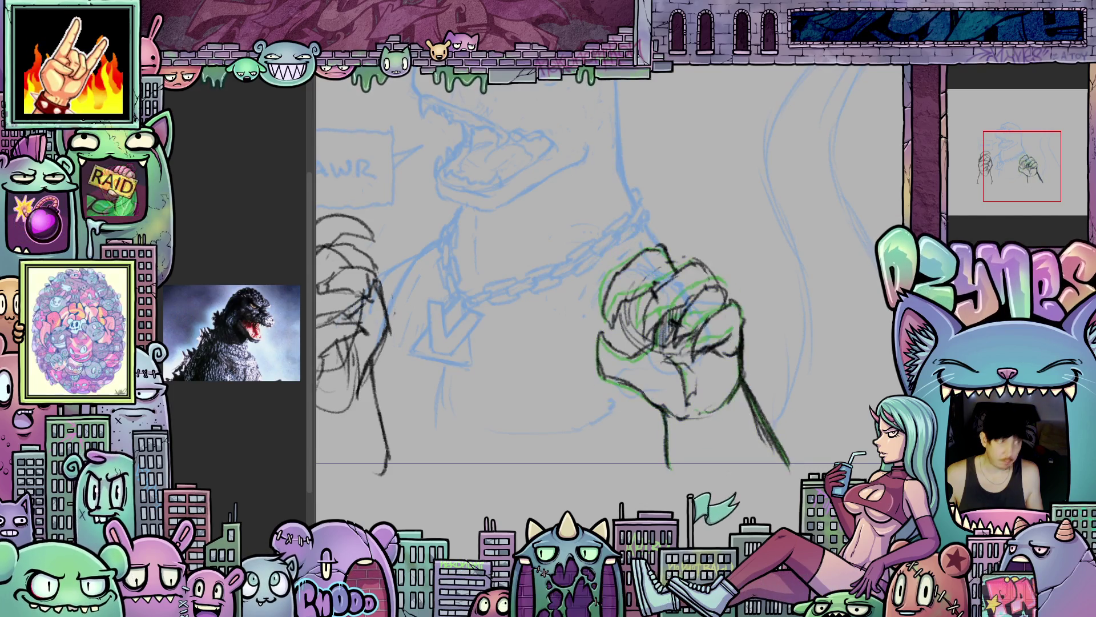
key("ctrl+z")
key("ctrl+y")
key("ctrl+z")
key("ctrl+y")
key("ctrl+y")
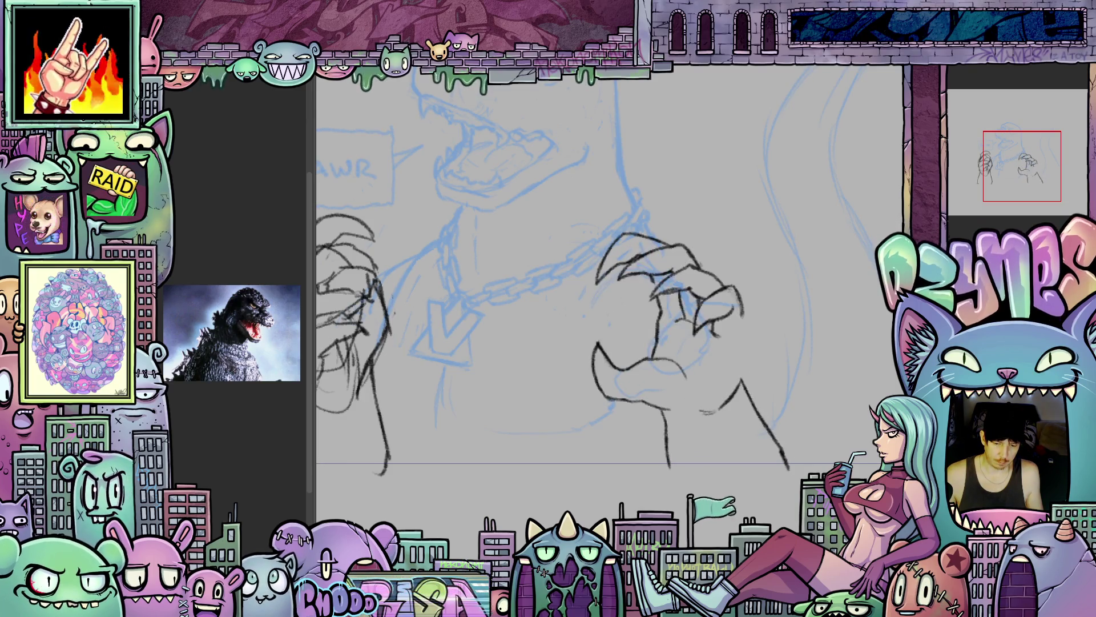
key("ctrl+z")
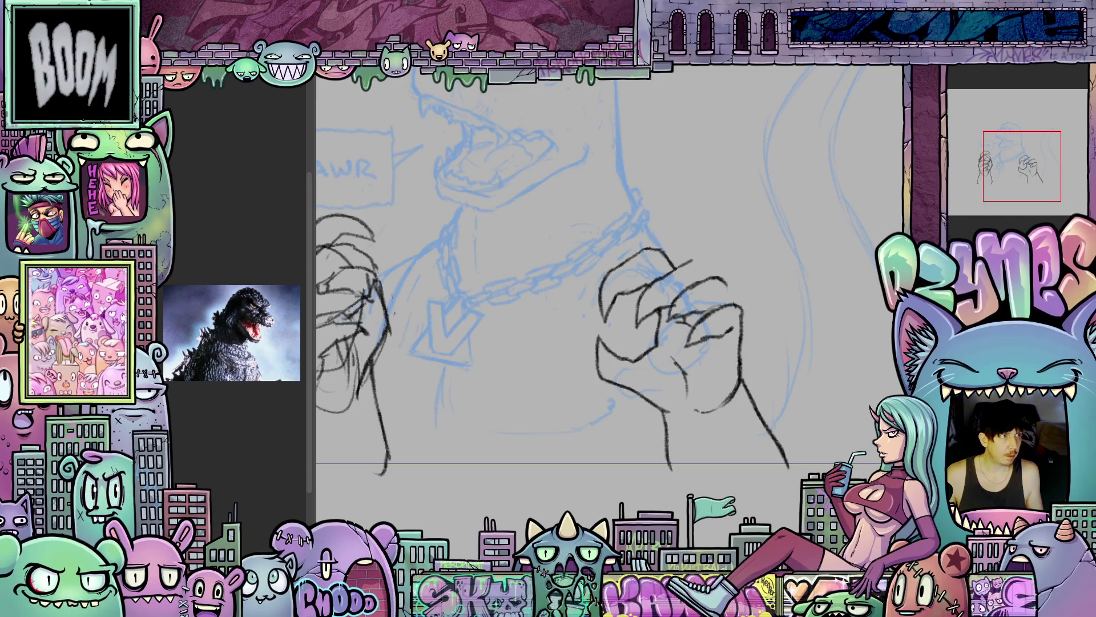
- With onion skin on, add a line along the open claw's right edge, then turn onion skin off
key("ctrl+alt+o")
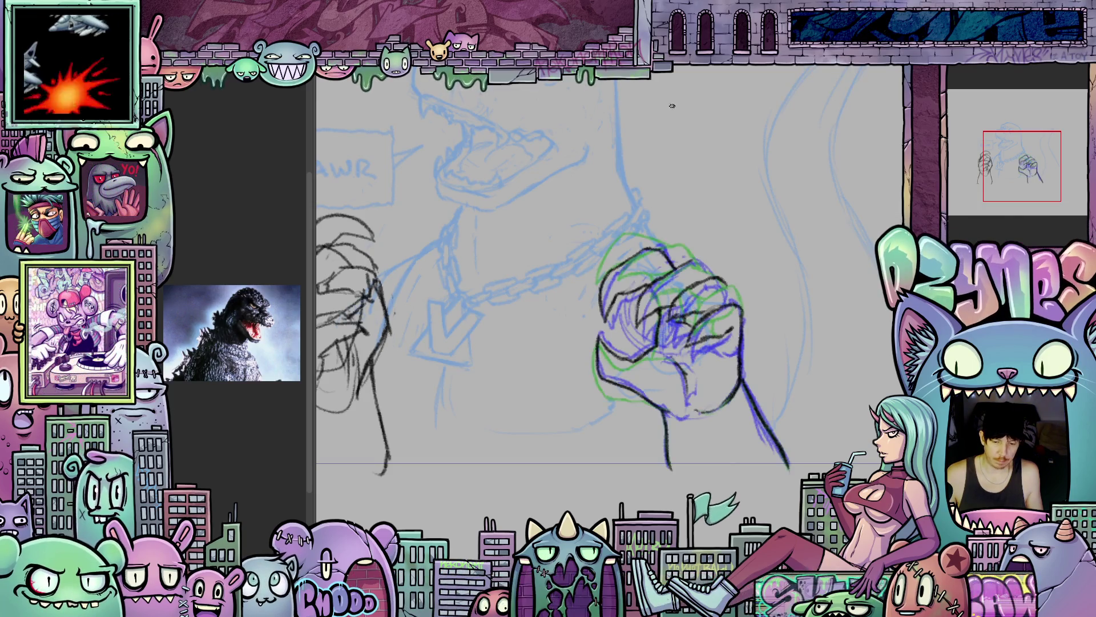
scroll(775, 308, "up", 2)
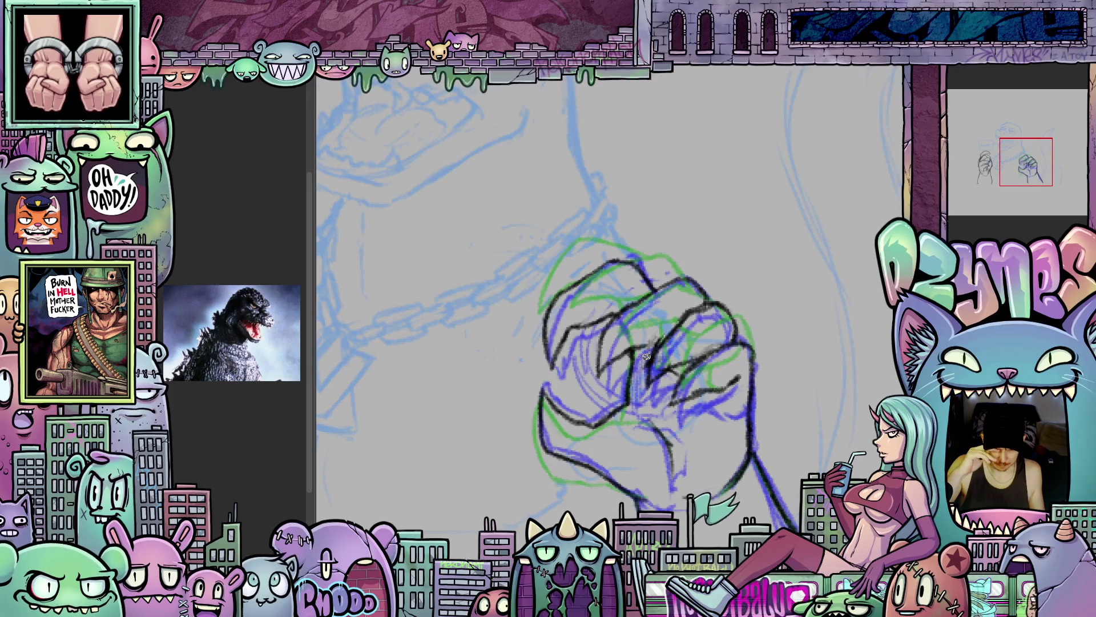
key("ctrl+z")
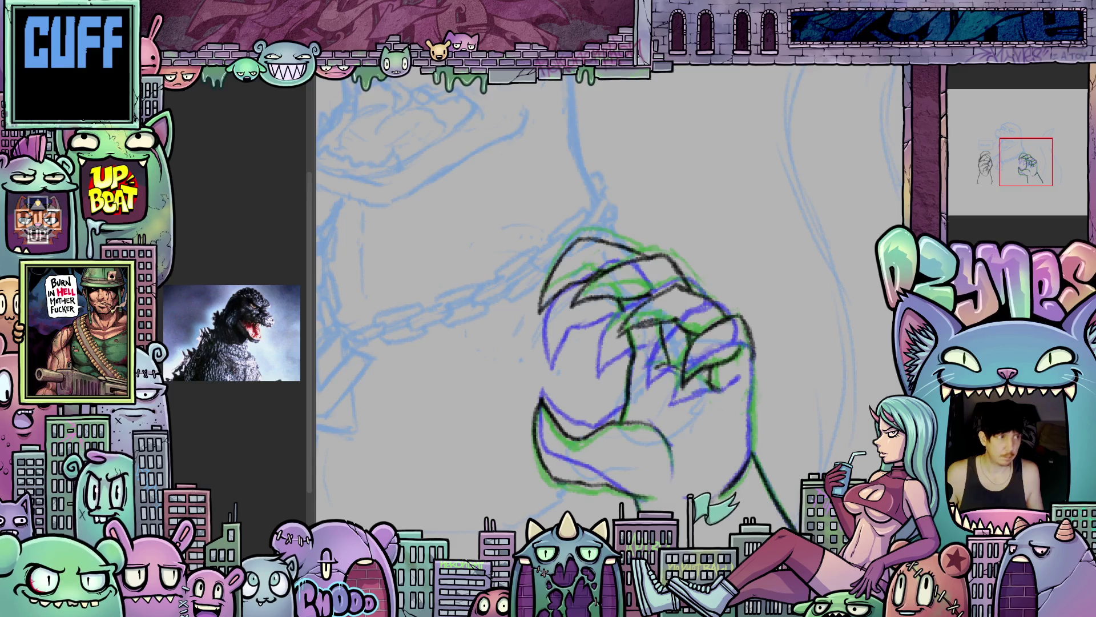
left_click_drag(751, 357, 746, 463)
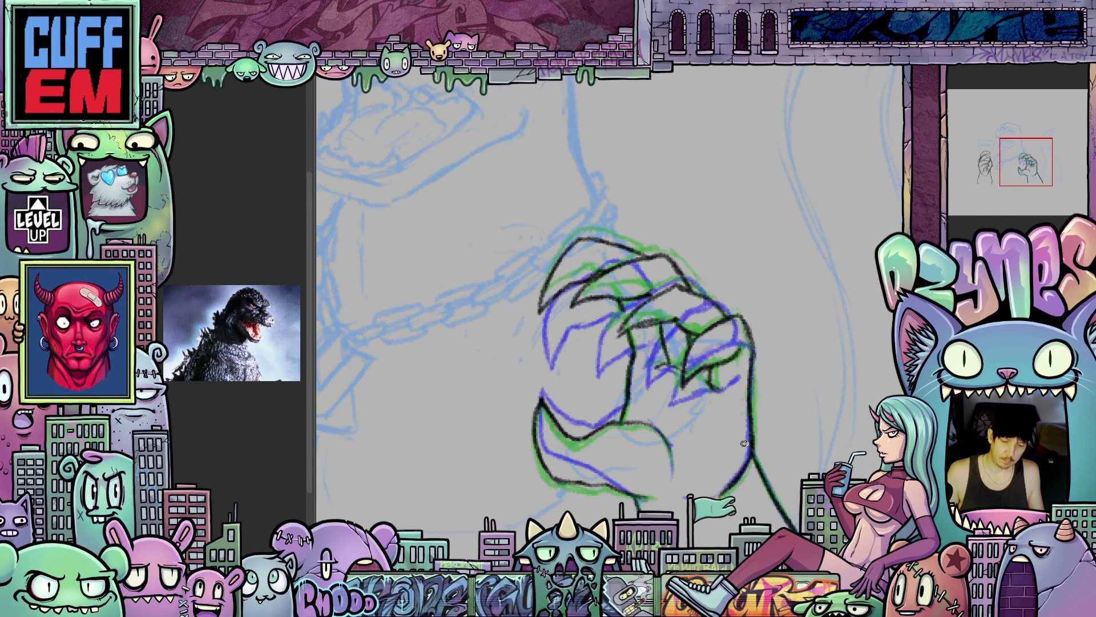
key("ctrl+z")
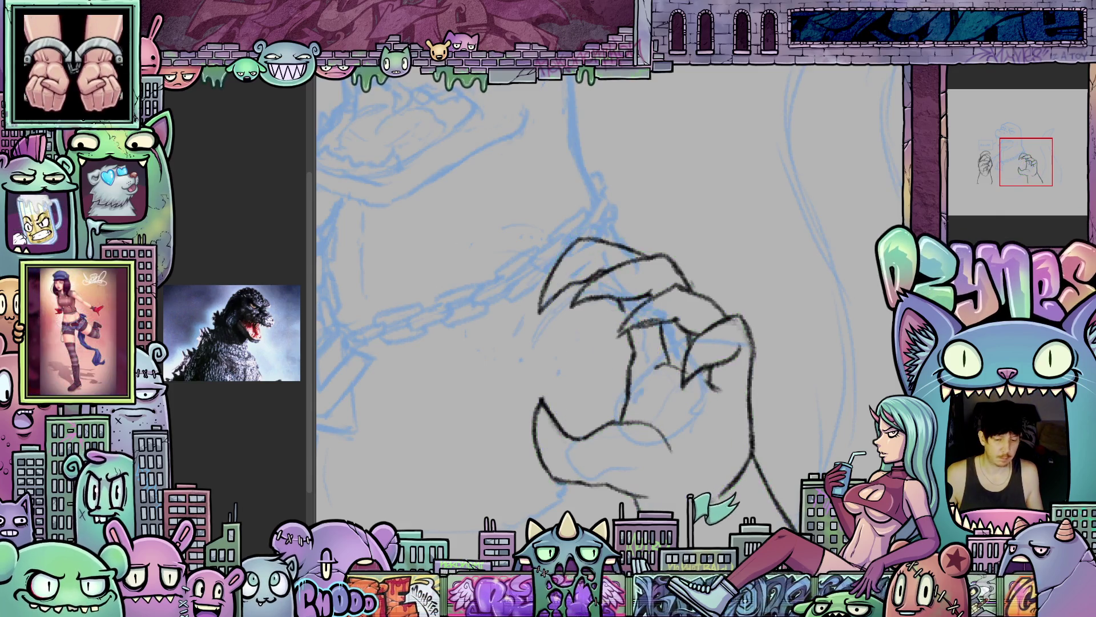
scroll(520, 263, "down", 5)
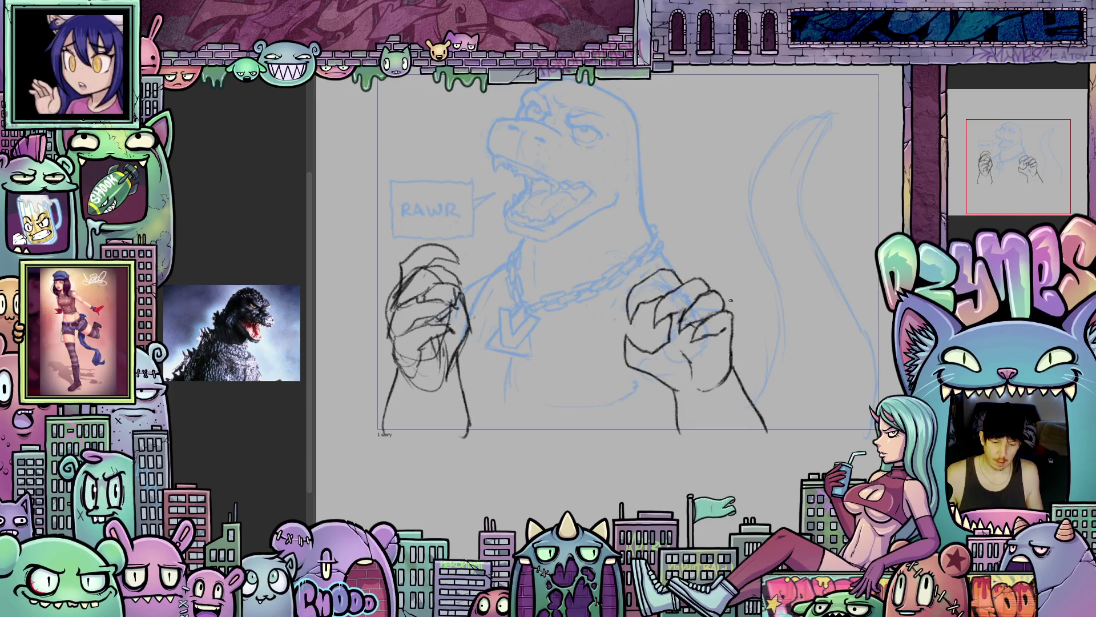
scroll(731, 302, "up", 1)
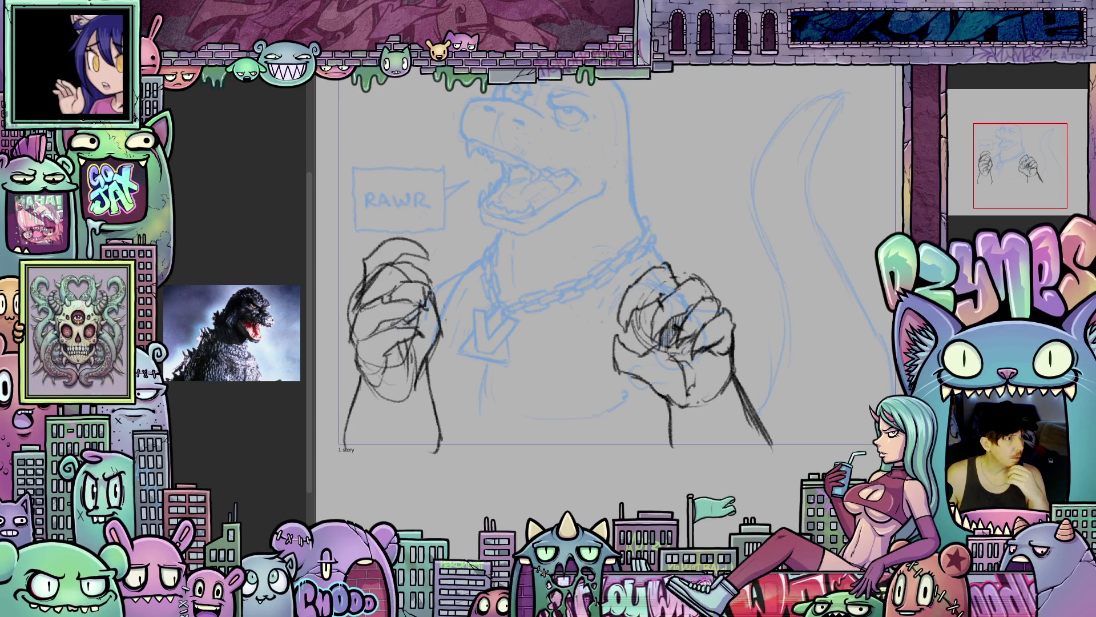
- Set the onion skin Start opacity to 35 and confirm with OK
left_click(329, 342)
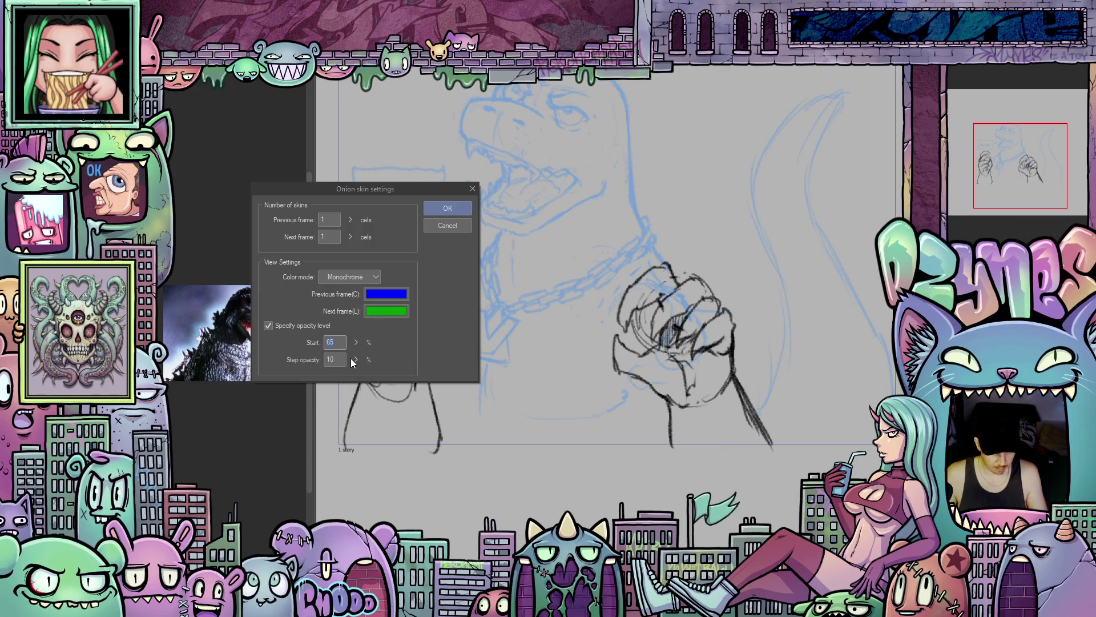
type("35")
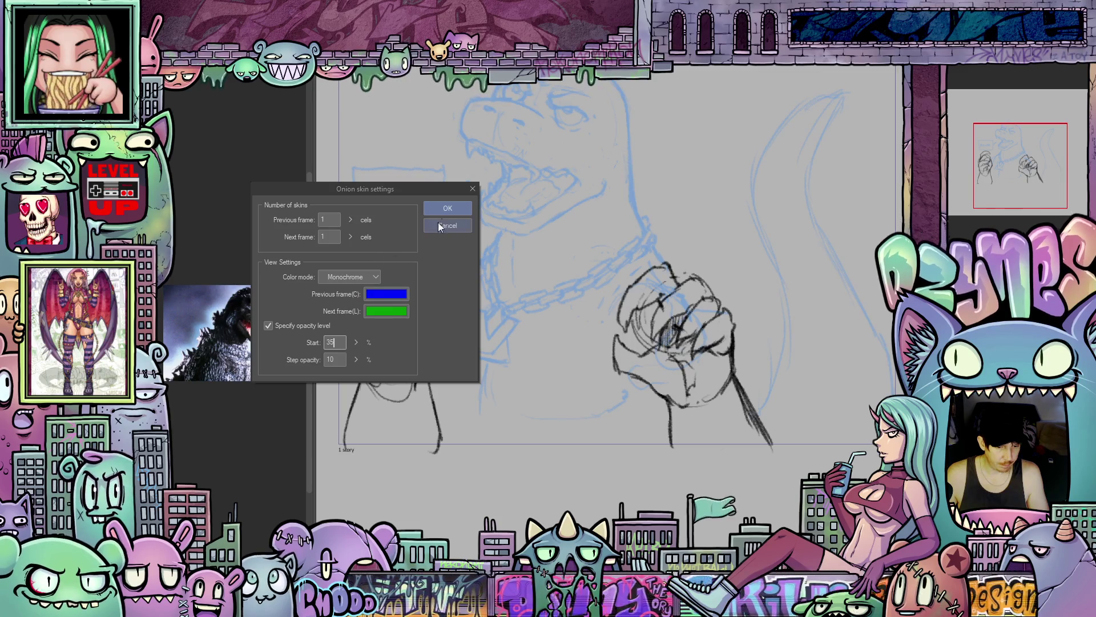
left_click(455, 207)
scroll(692, 322, "up", 2)
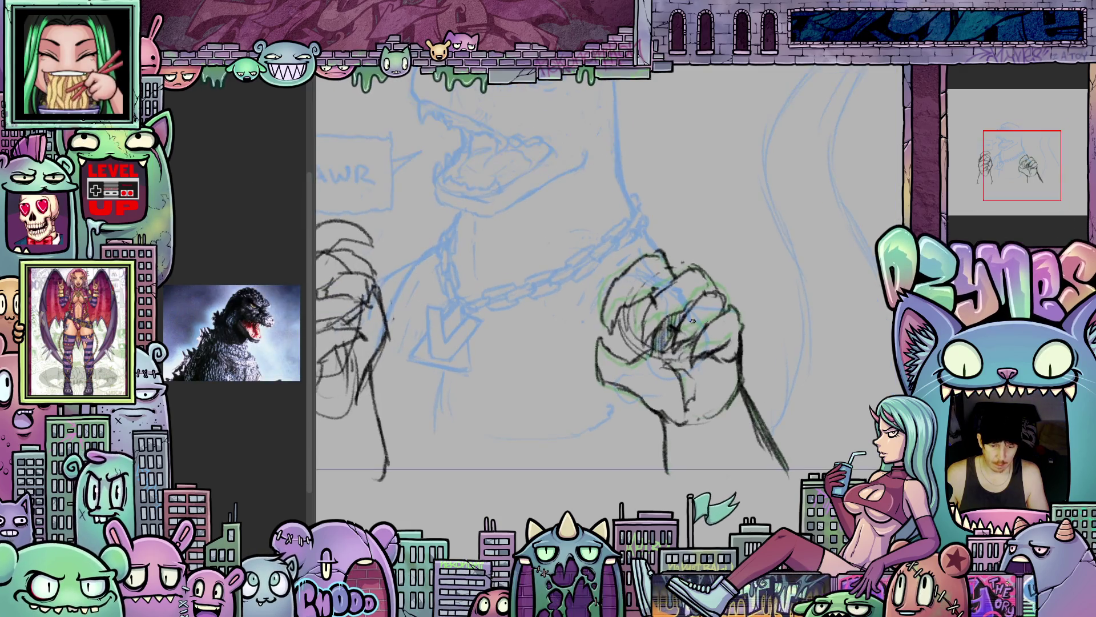
- Advance one frame and play the hand animation in a loop
key("Right")
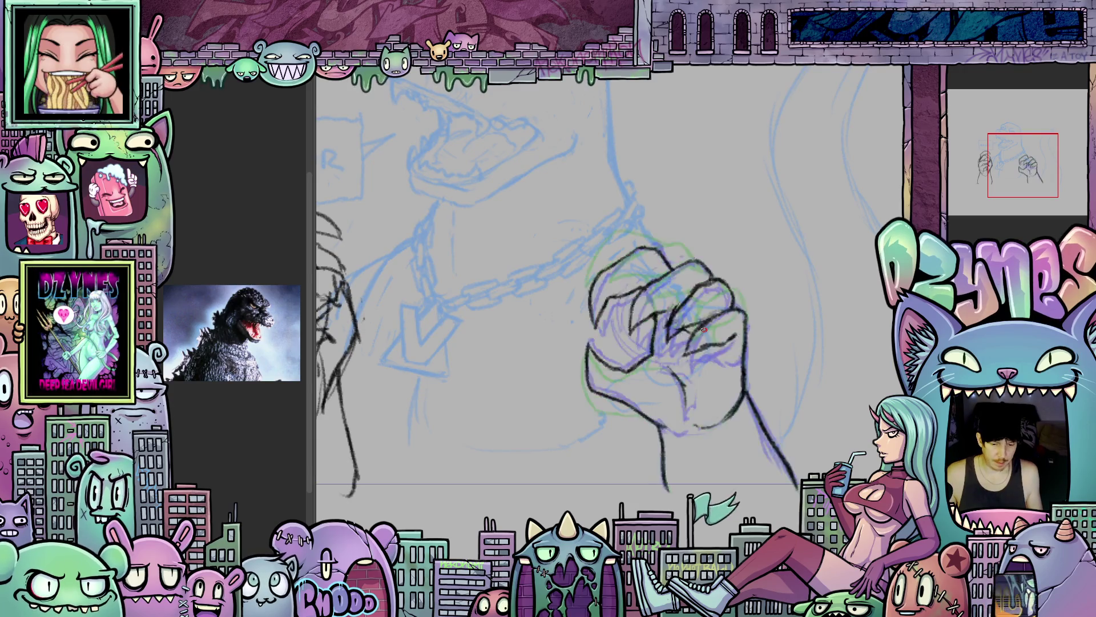
key("space")
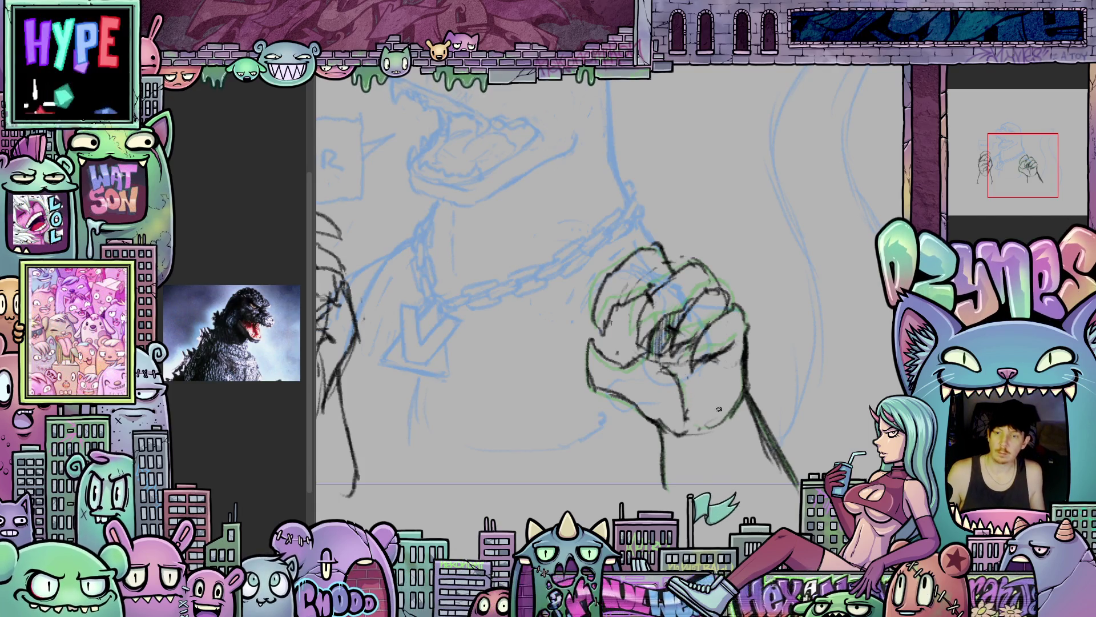
scroll(663, 405, "down", 4)
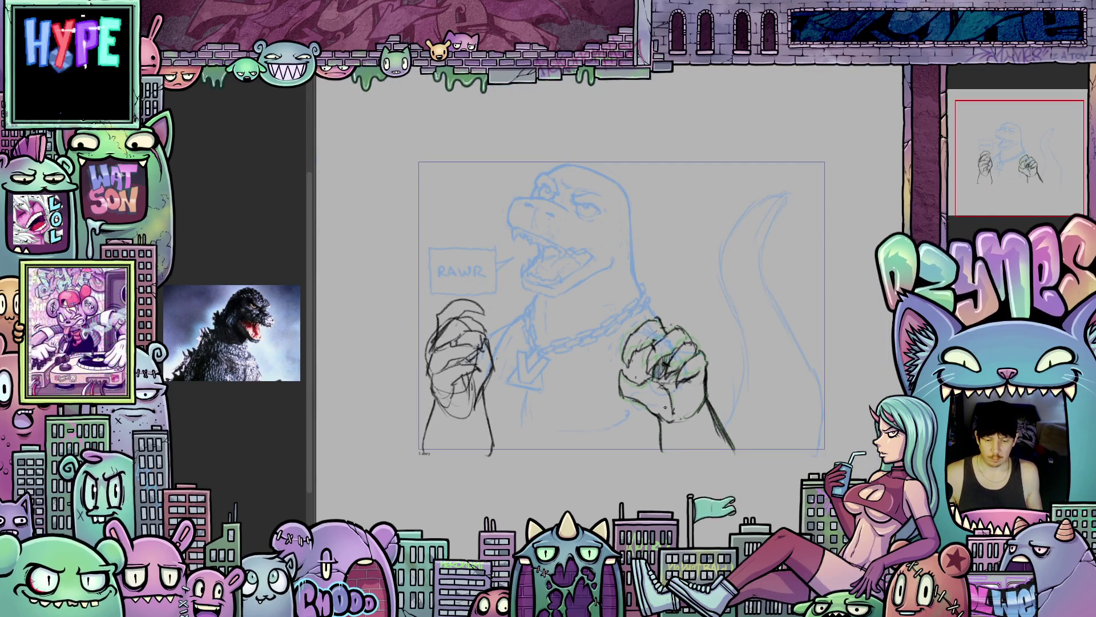
- Flip through the hand frames and land on a blank frame showing only onion skins
mouse_move(657, 343)
left_mouse_down()
mouse_move(685, 354)
mouse_move(640, 394)
mouse_move(660, 415)
left_mouse_up()
key("ctrl+z")
key("ctrl+z")
key("ctrl+z")
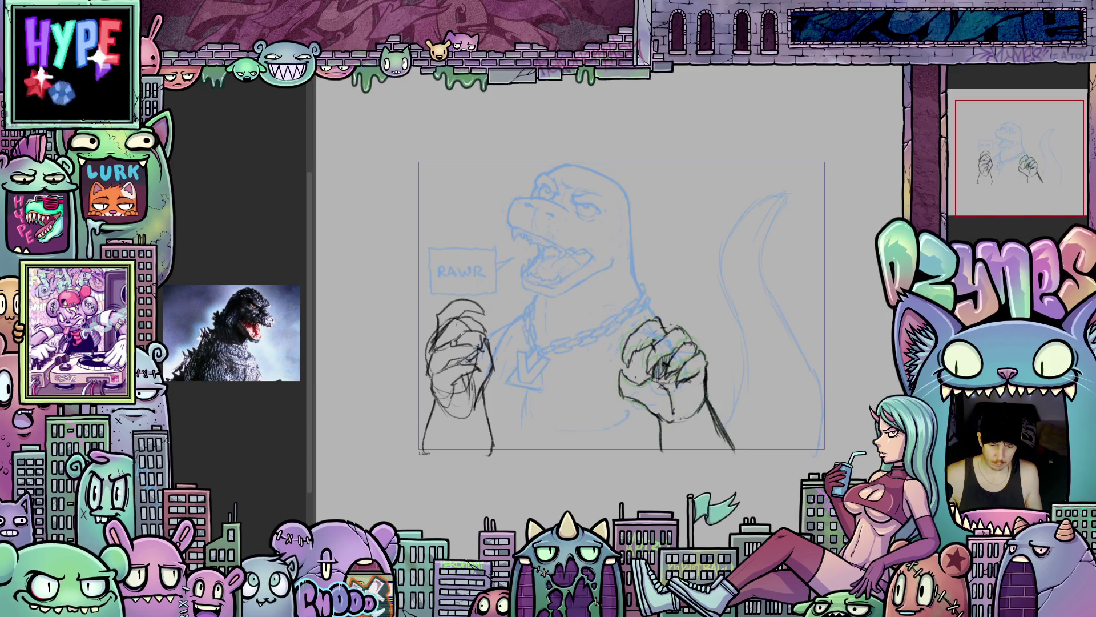
key("ctrl+y")
key("ctrl+y")
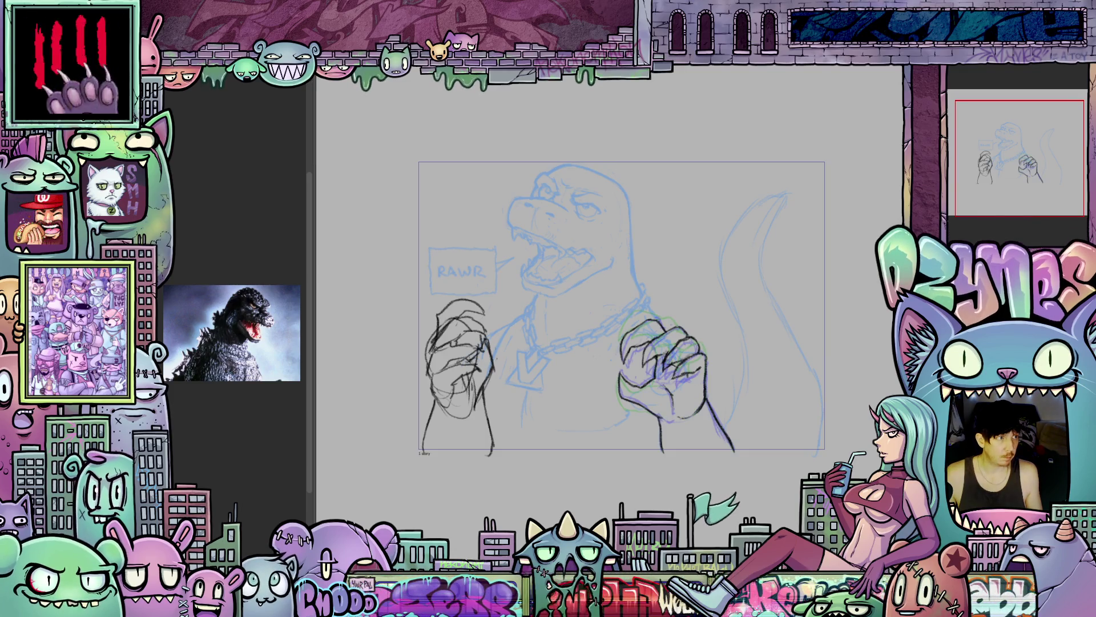
key("ctrl+z")
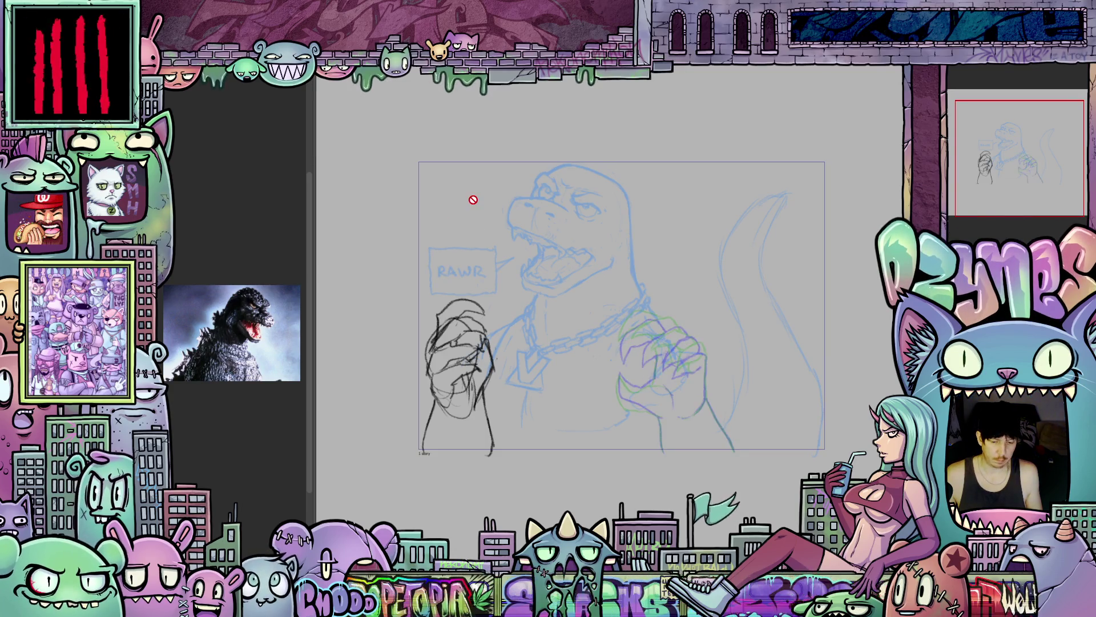
- On the new frame, ink the fist's right edge, the upper finger arc and the lower finger lines
scroll(646, 362, "up", 5)
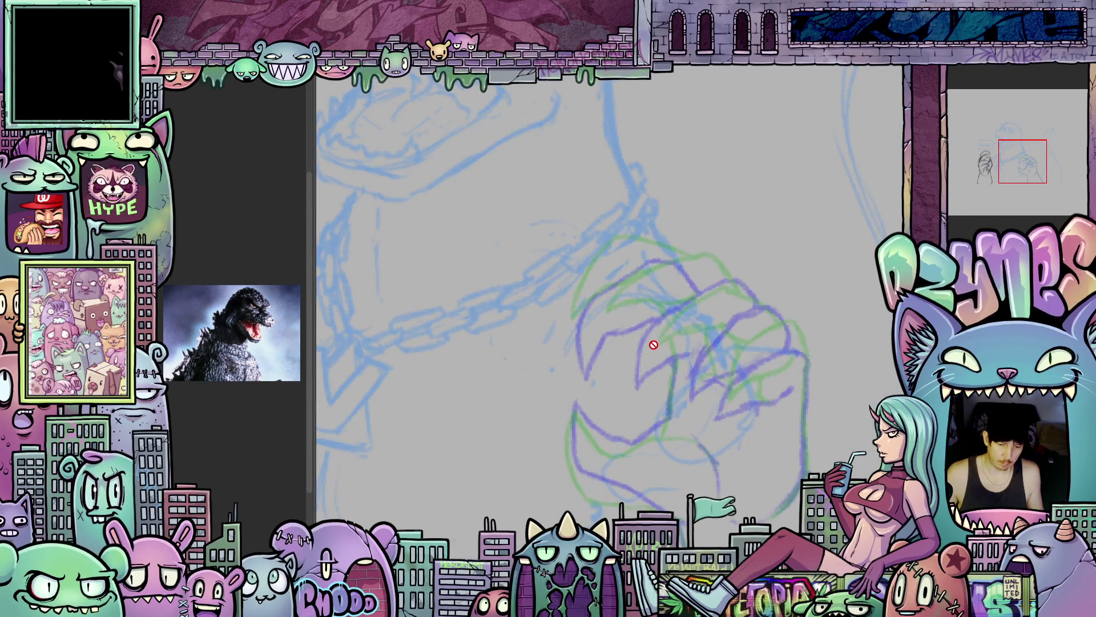
left_click_drag(686, 404, 641, 383)
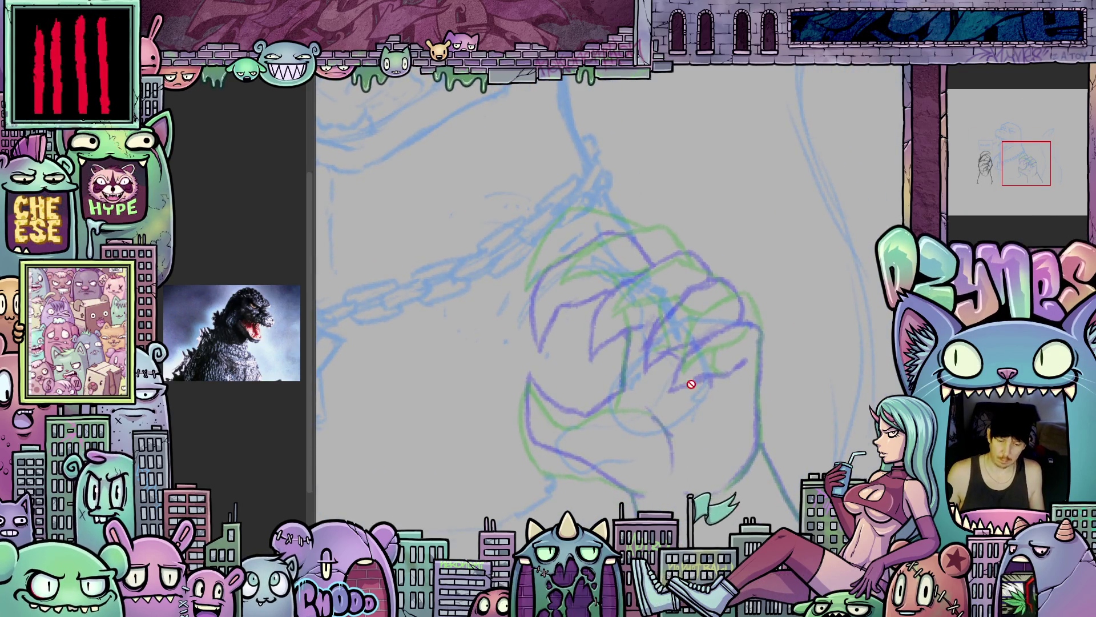
scroll(641, 373, "down", 5)
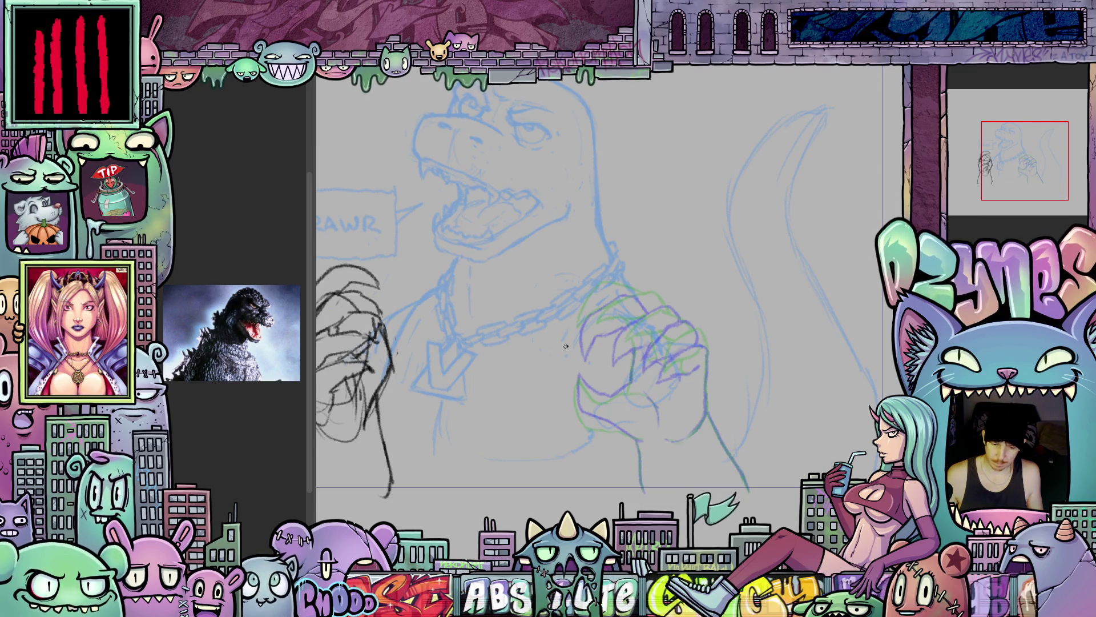
scroll(565, 346, "up", 4)
mouse_move(674, 377)
left_mouse_down()
mouse_move(731, 425)
mouse_move(731, 399)
left_mouse_up()
mouse_move(850, 411)
left_mouse_down()
mouse_move(789, 360)
mouse_move(732, 336)
left_mouse_up()
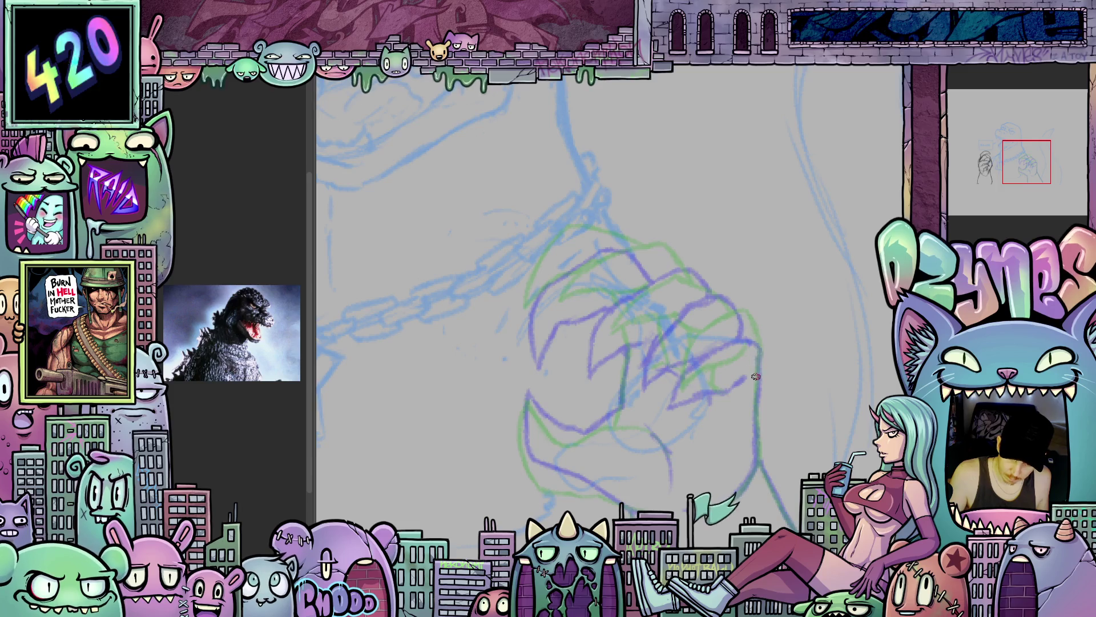
mouse_move(757, 403)
left_mouse_down()
mouse_move(759, 355)
mouse_move(721, 335)
mouse_move(688, 359)
mouse_move(673, 392)
mouse_move(737, 372)
mouse_move(714, 403)
left_mouse_up()
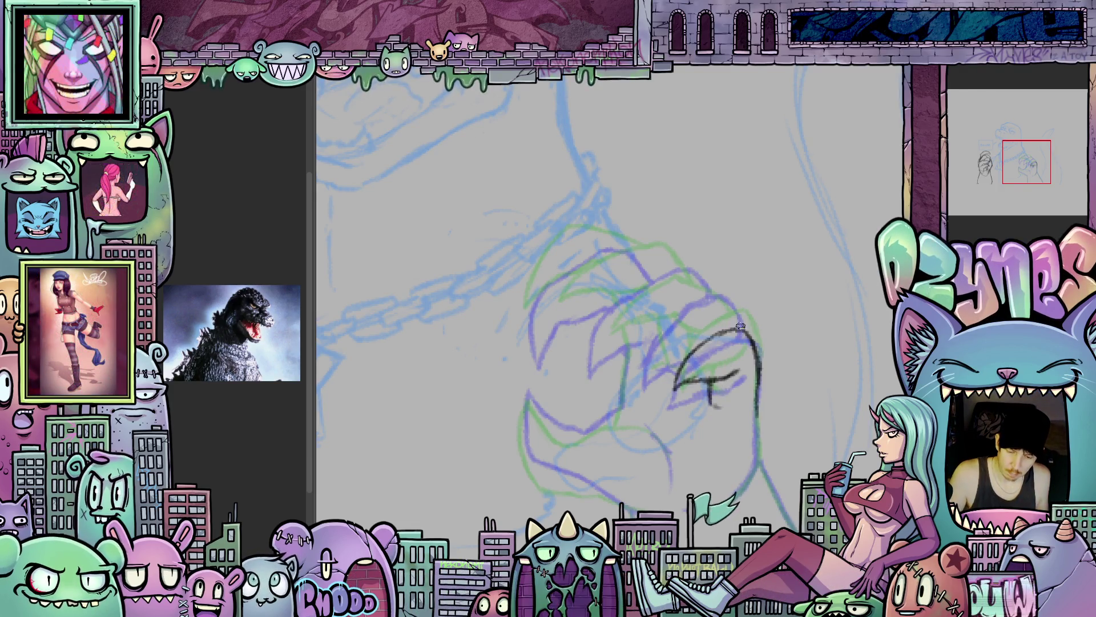
mouse_move(731, 322)
left_mouse_down()
mouse_move(668, 303)
mouse_move(623, 348)
mouse_move(710, 343)
left_mouse_up()
left_click_drag(694, 413, 734, 459)
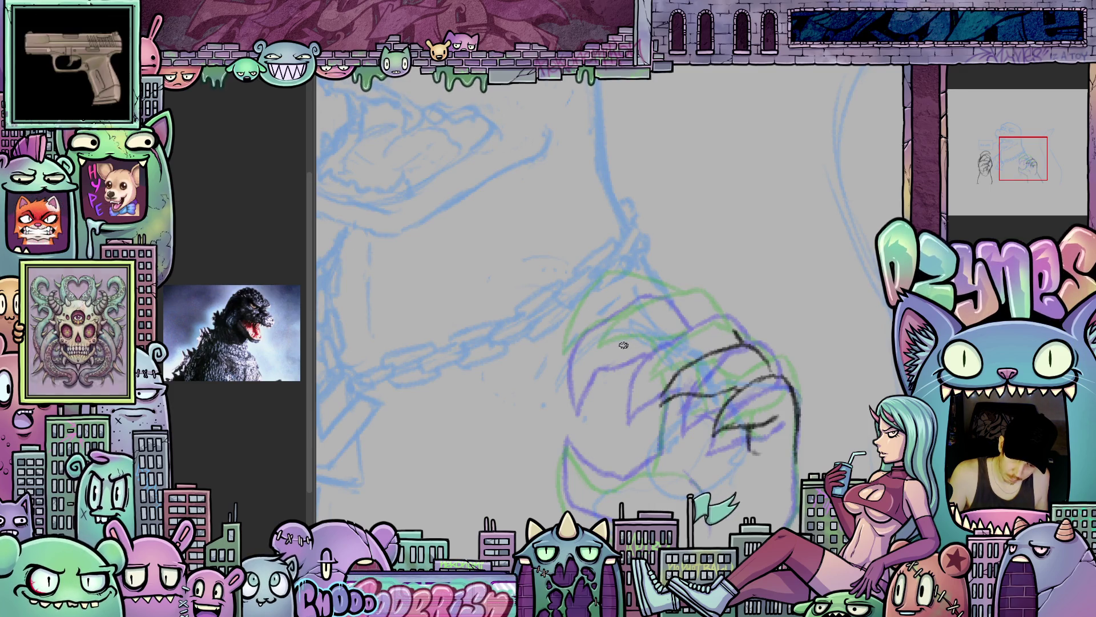
mouse_move(600, 331)
left_mouse_down()
mouse_move(581, 381)
mouse_move(626, 348)
mouse_move(680, 340)
mouse_move(690, 357)
left_mouse_up()
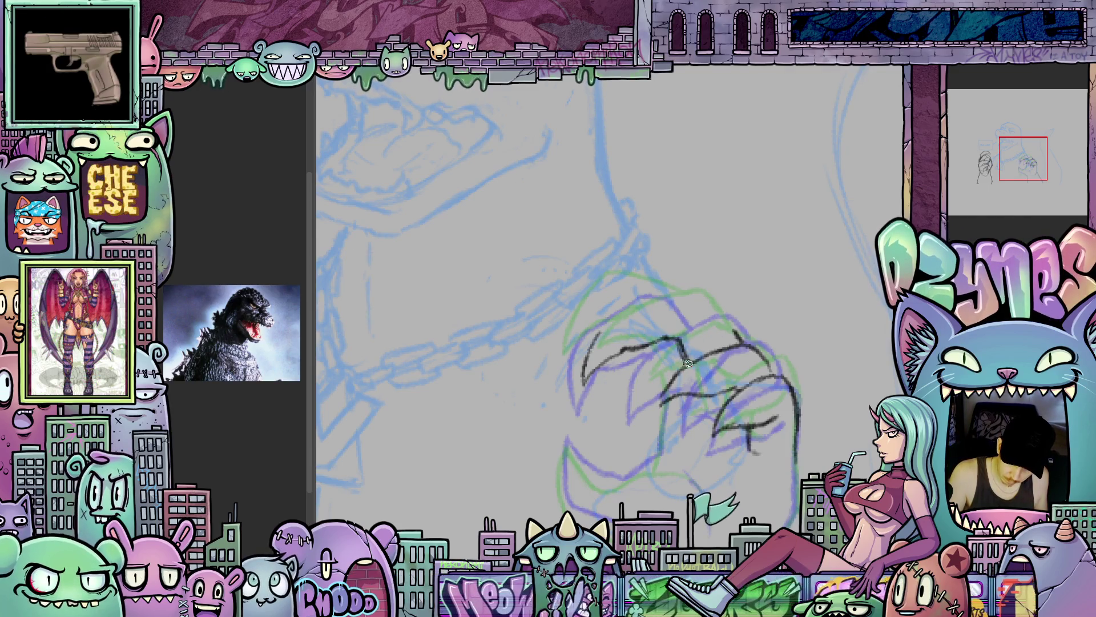
- Ink dark strokes along the claws, zigzag knuckle lines and the side of the fist
mouse_move(715, 299)
left_mouse_down()
mouse_move(739, 345)
mouse_move(653, 250)
left_mouse_up()
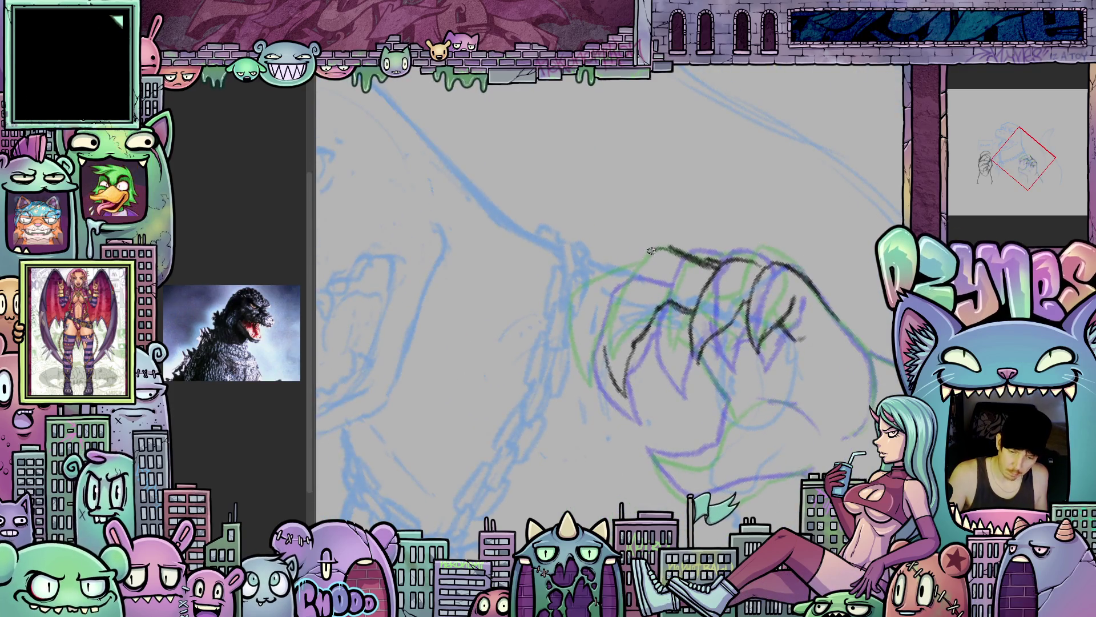
left_click_drag(612, 337, 620, 379)
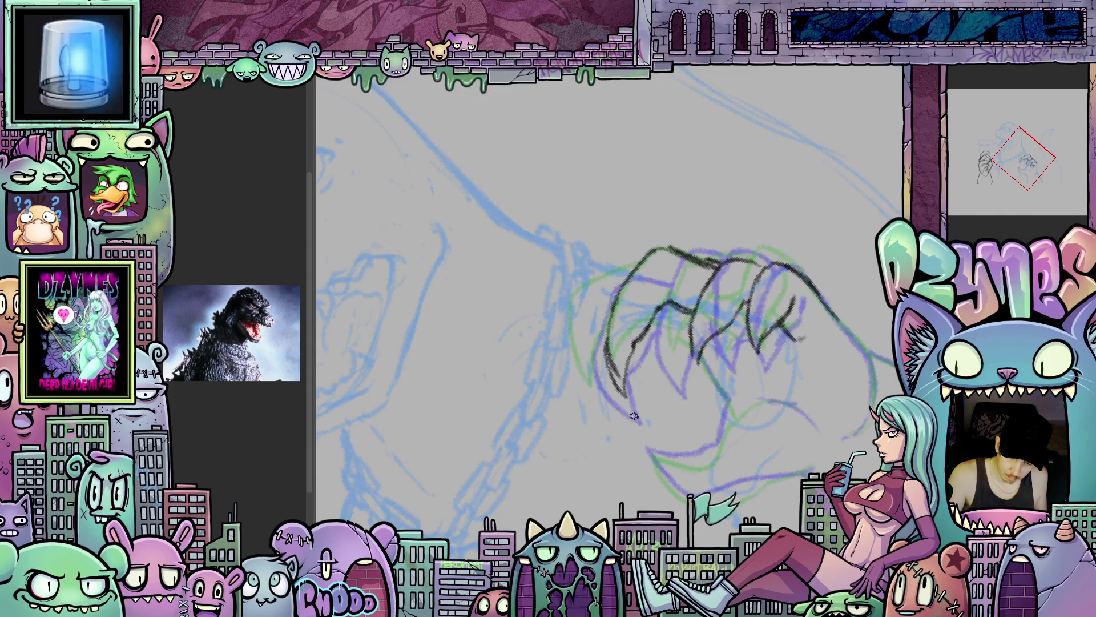
left_click_drag(736, 402, 697, 383)
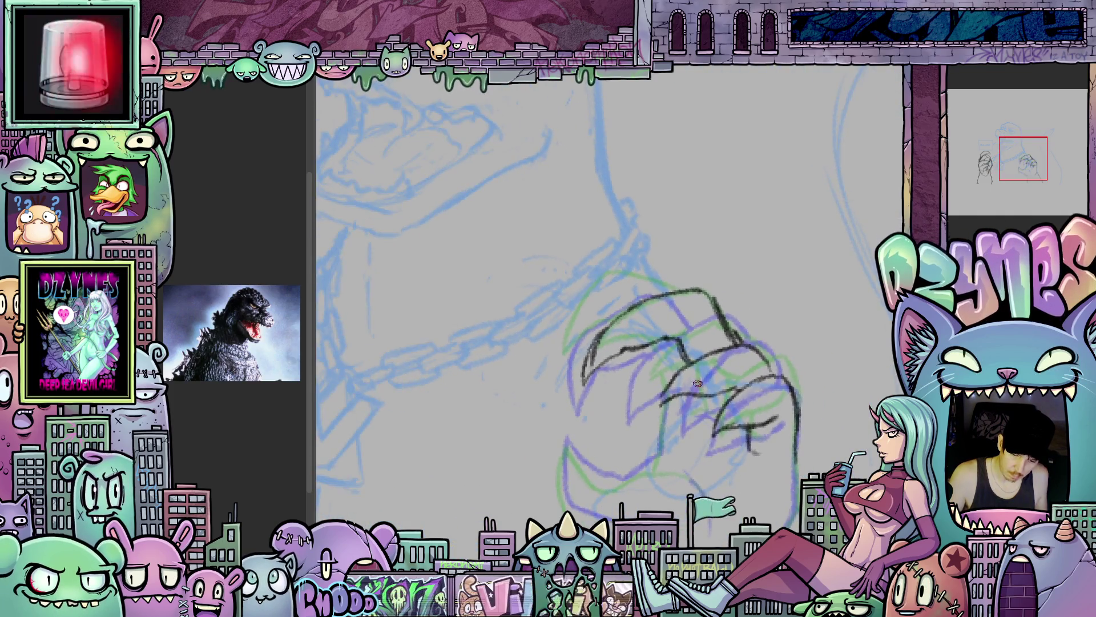
mouse_move(581, 336)
left_mouse_down()
mouse_move(578, 311)
mouse_move(571, 379)
mouse_move(620, 282)
mouse_move(663, 293)
left_mouse_up()
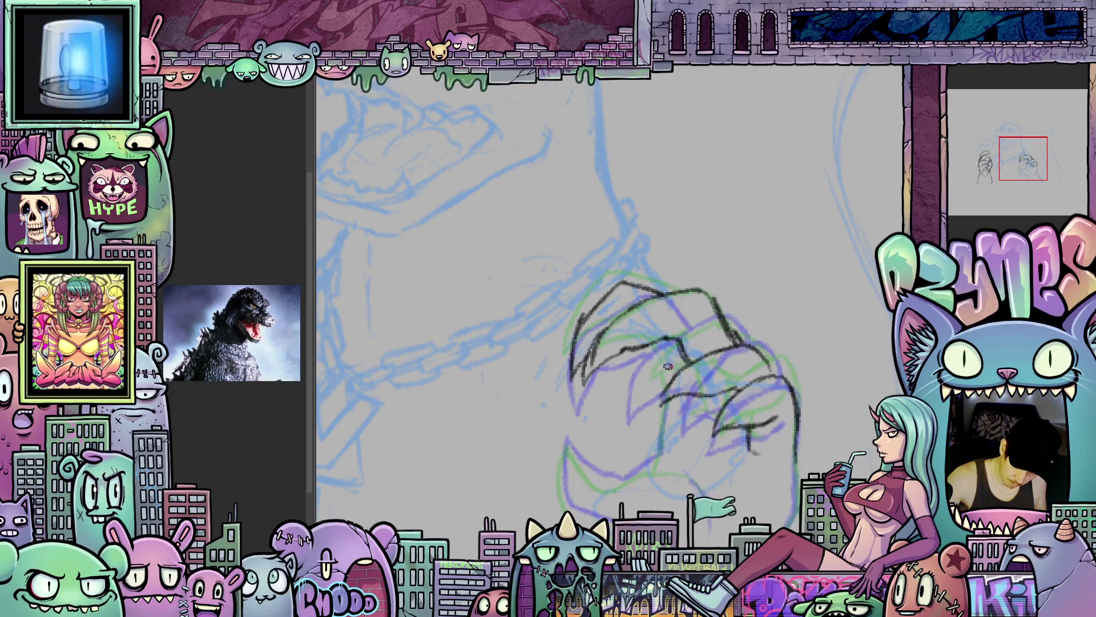
mouse_move(656, 361)
left_mouse_down()
mouse_move(663, 436)
mouse_move(703, 374)
left_mouse_up()
mouse_move(701, 415)
left_mouse_down()
mouse_move(677, 389)
mouse_move(594, 365)
mouse_move(561, 418)
mouse_move(577, 450)
mouse_move(742, 434)
mouse_move(828, 394)
mouse_move(725, 423)
left_mouse_up()
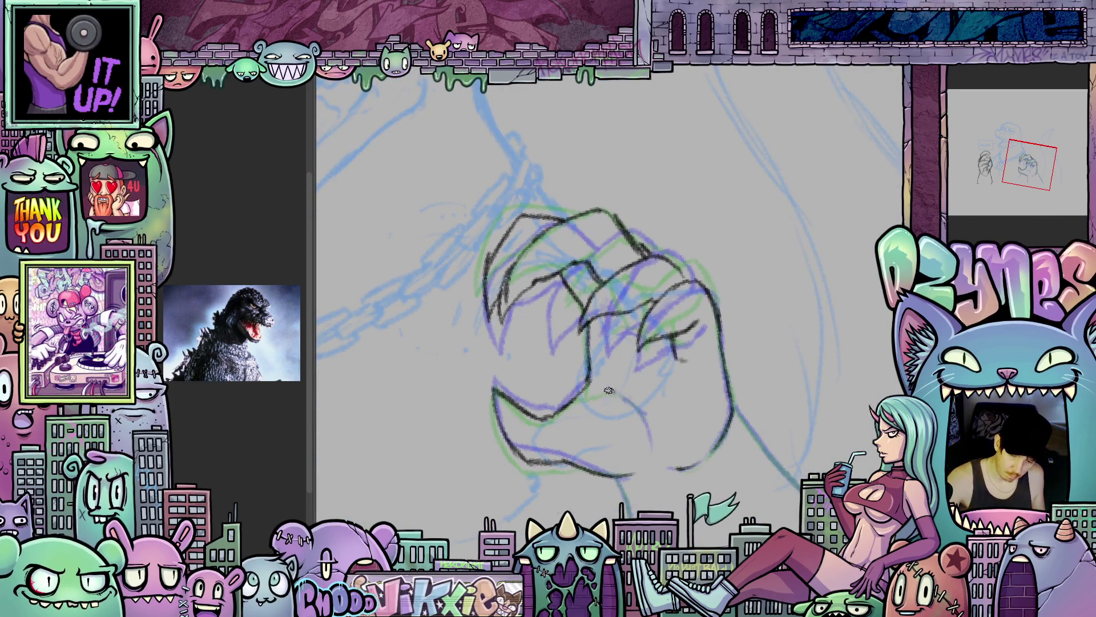
- Ink two wrist lines running down from the fist, then return the canvas upright
mouse_move(665, 470)
left_mouse_down()
mouse_move(613, 373)
mouse_move(640, 290)
left_mouse_up()
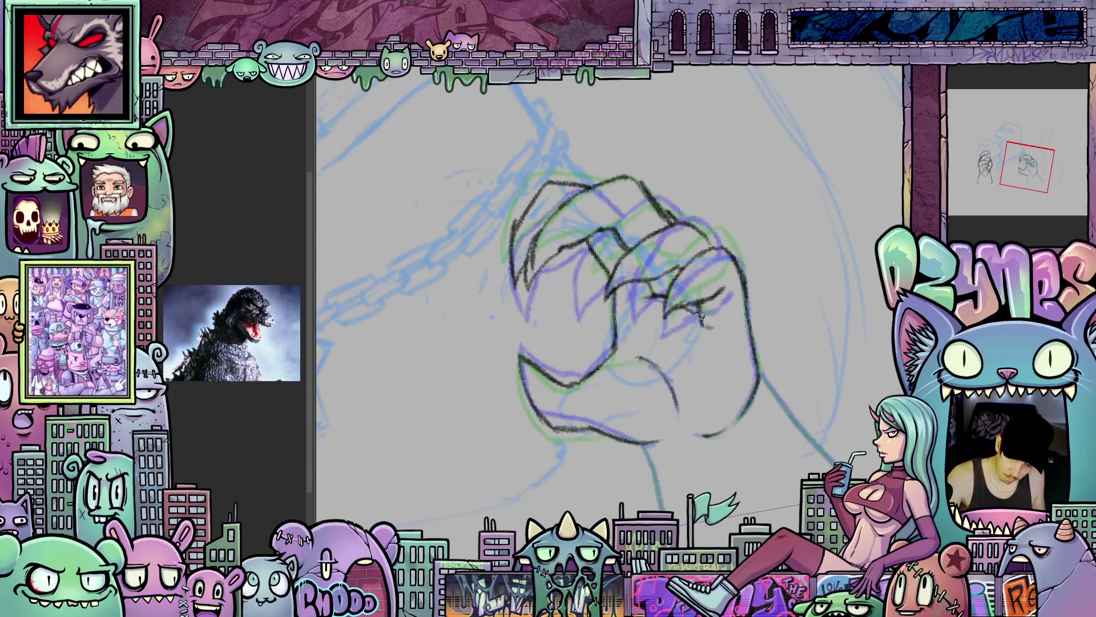
left_click_drag(706, 330, 678, 244)
left_click_drag(615, 348, 647, 441)
key("asciicircum")
key("asciicircum")
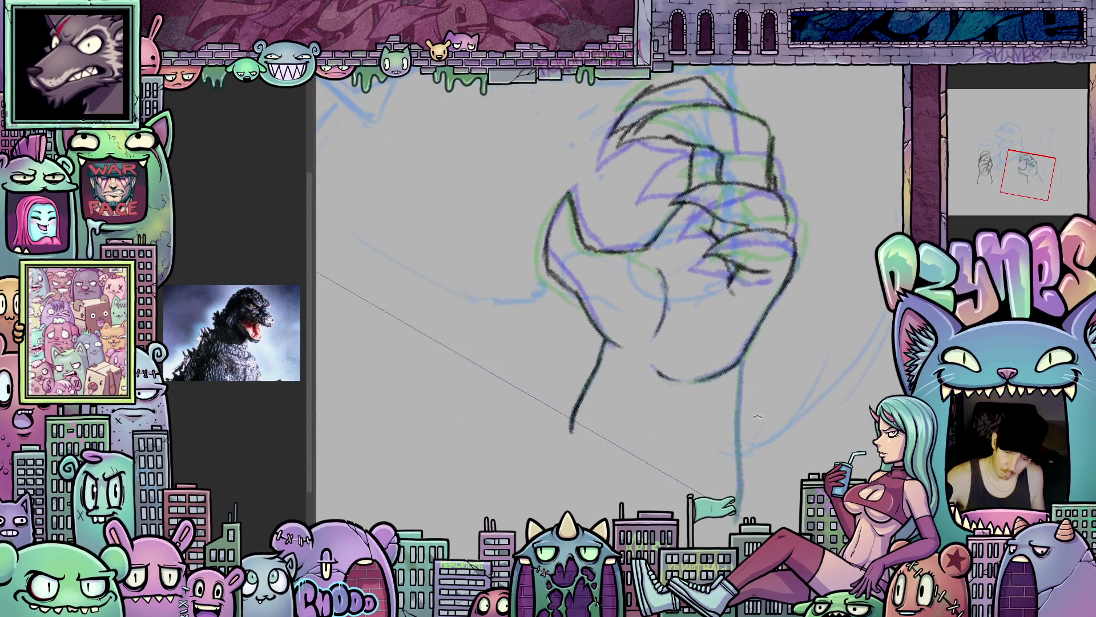
left_click_drag(744, 351, 736, 432)
left_click_drag(742, 389, 740, 487)
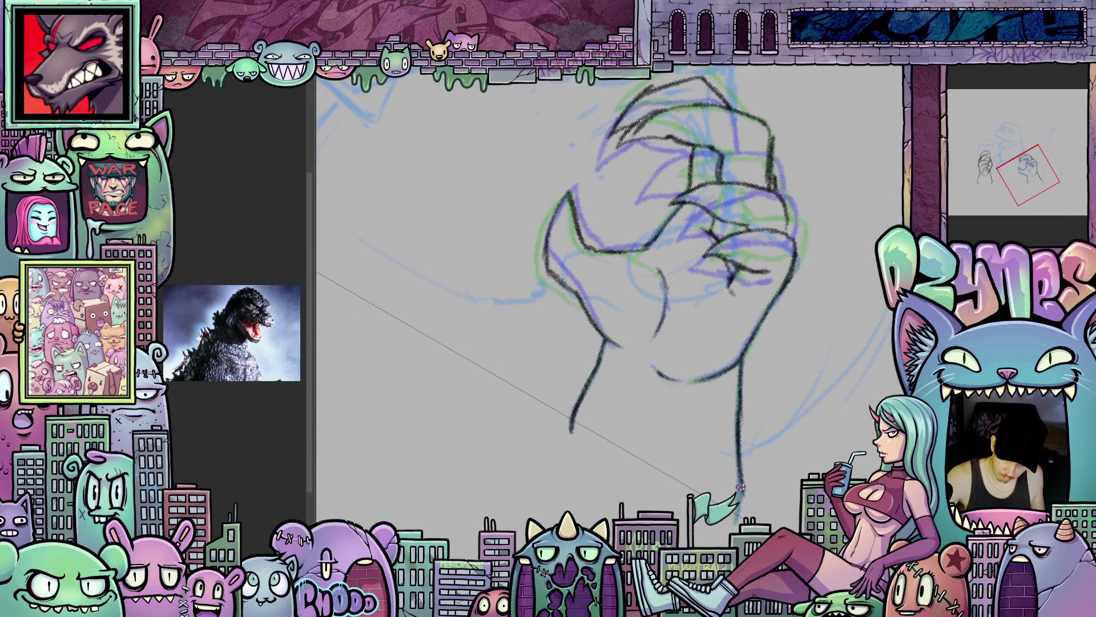
key("minus")
key("minus")
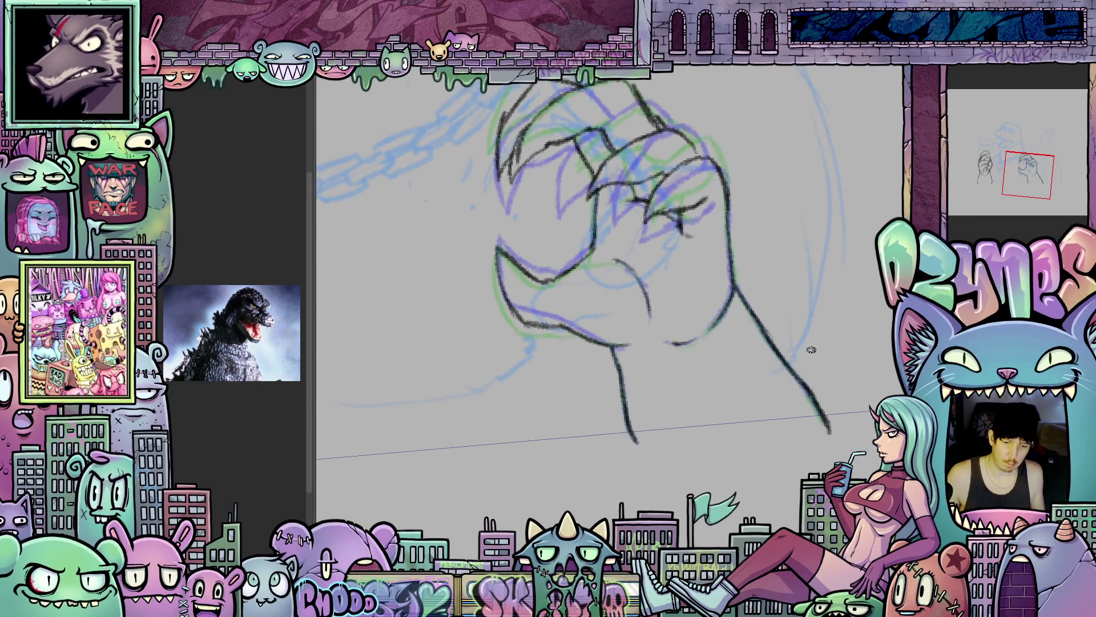
scroll(658, 219, "down", 2)
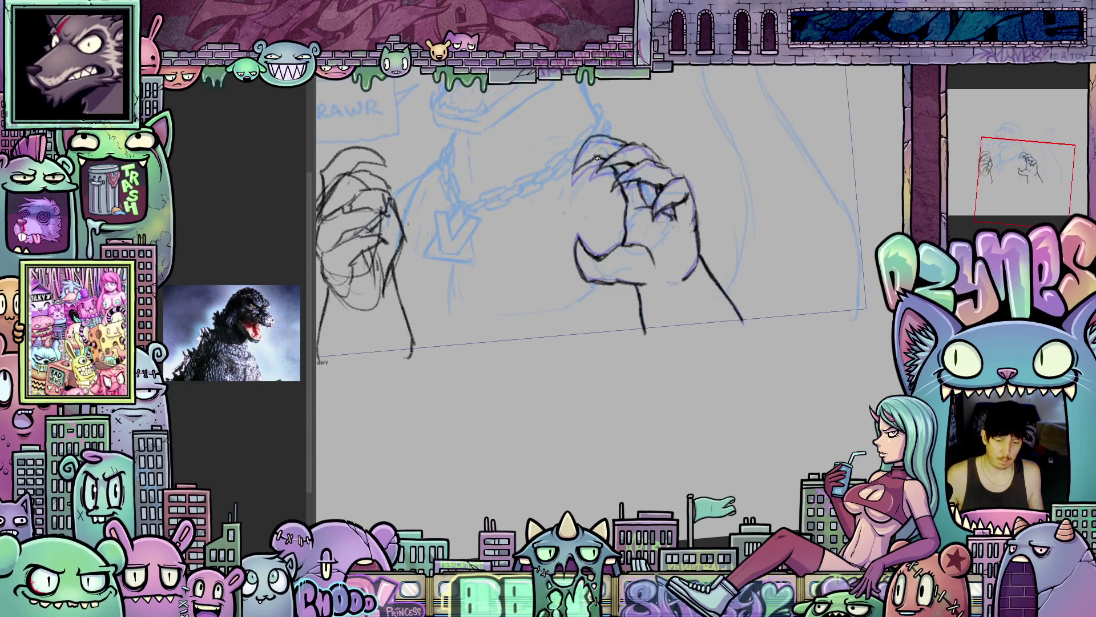
- Toggle repeatedly between the fist and open-claw frames, then pan to the fist's right side
key("ctrl+y")
key("ctrl+z")
key("ctrl+y")
key("ctrl+z")
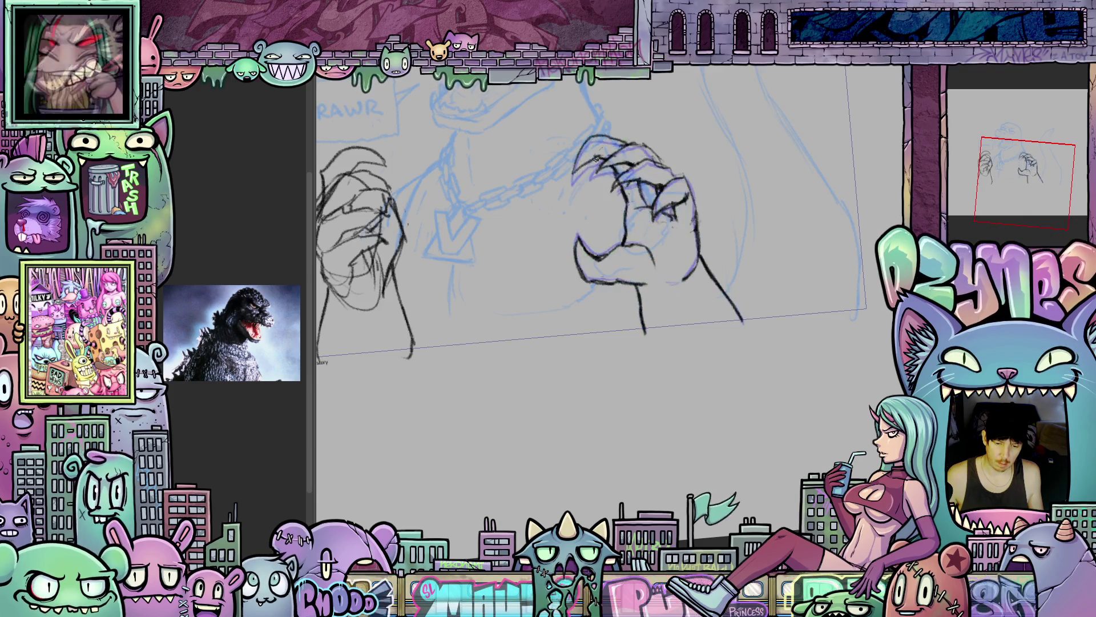
key("ctrl+y")
key("ctrl+z")
key("ctrl+y")
key("ctrl+z")
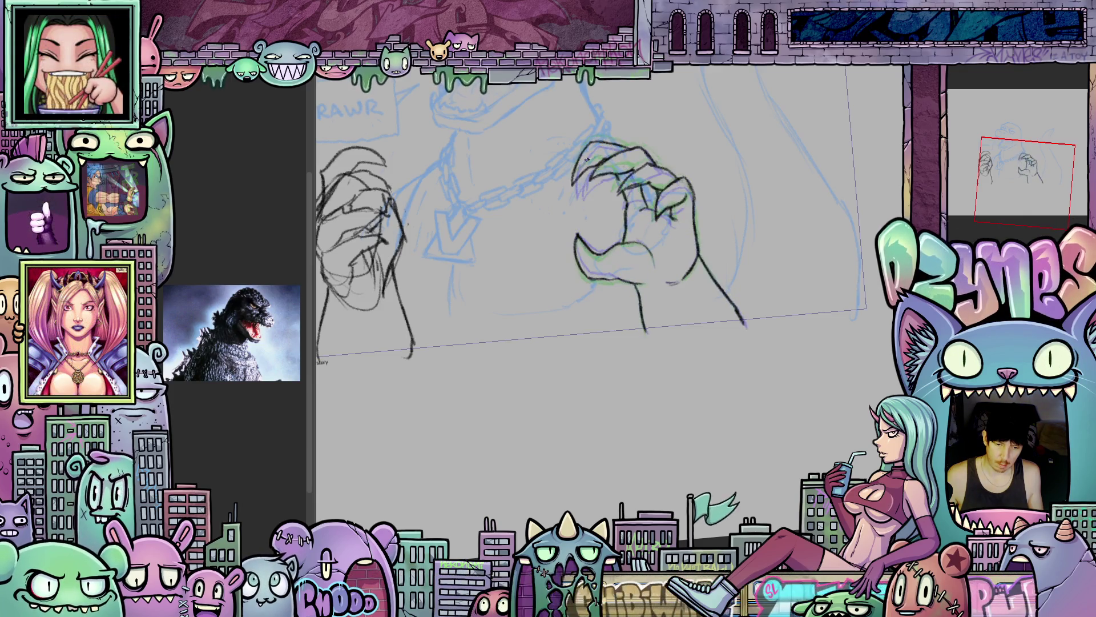
key("ctrl+y")
scroll(611, 154, "up", 3)
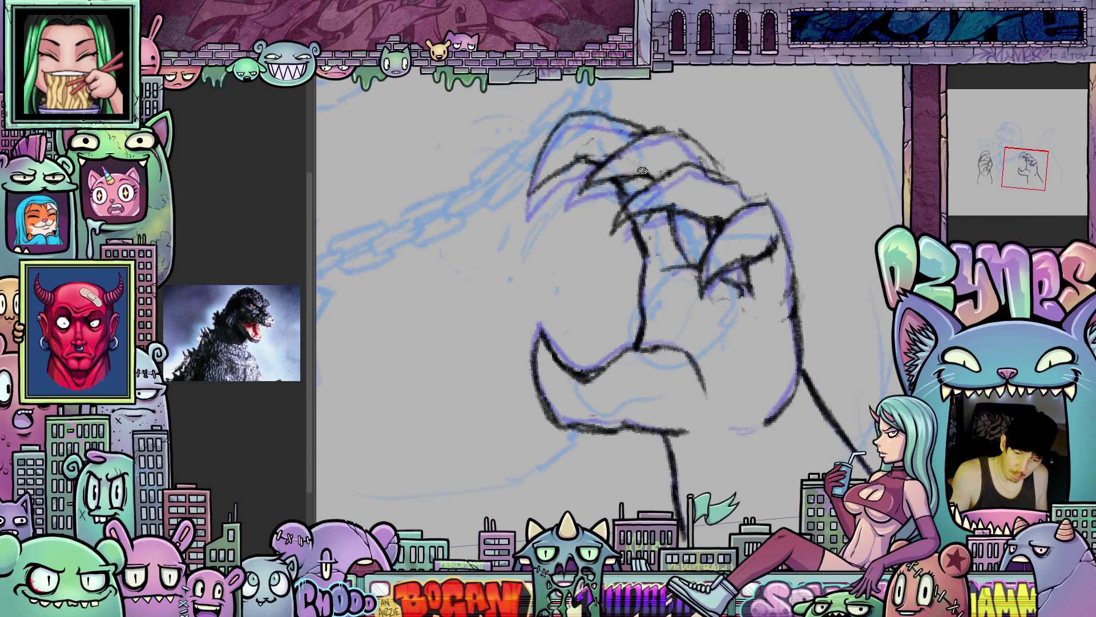
left_click_drag(642, 171, 571, 199)
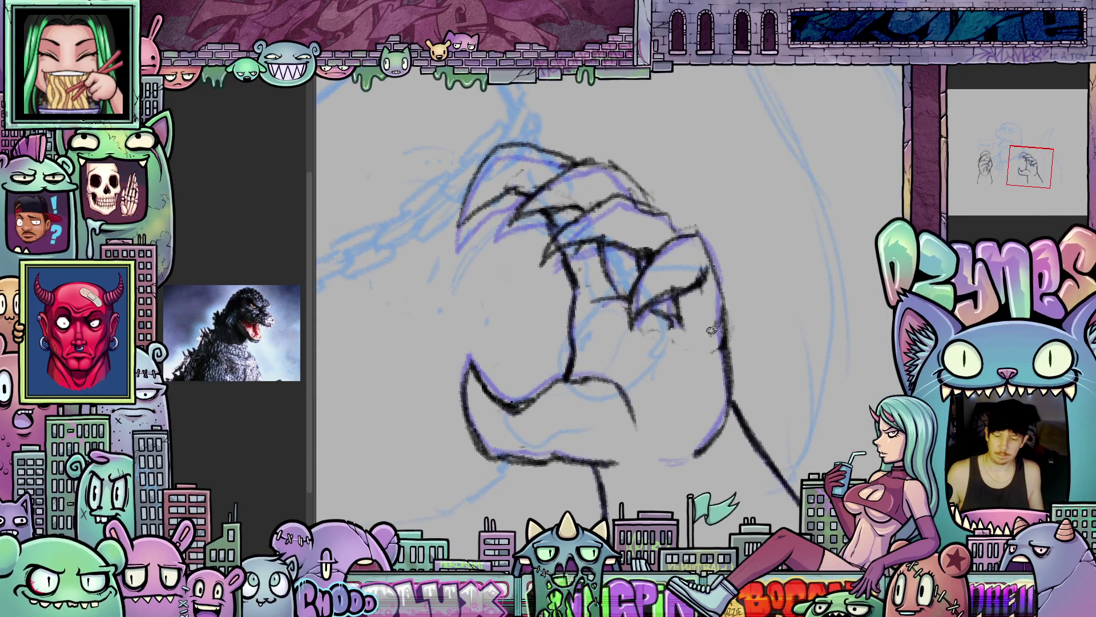
scroll(711, 330, "down", 5)
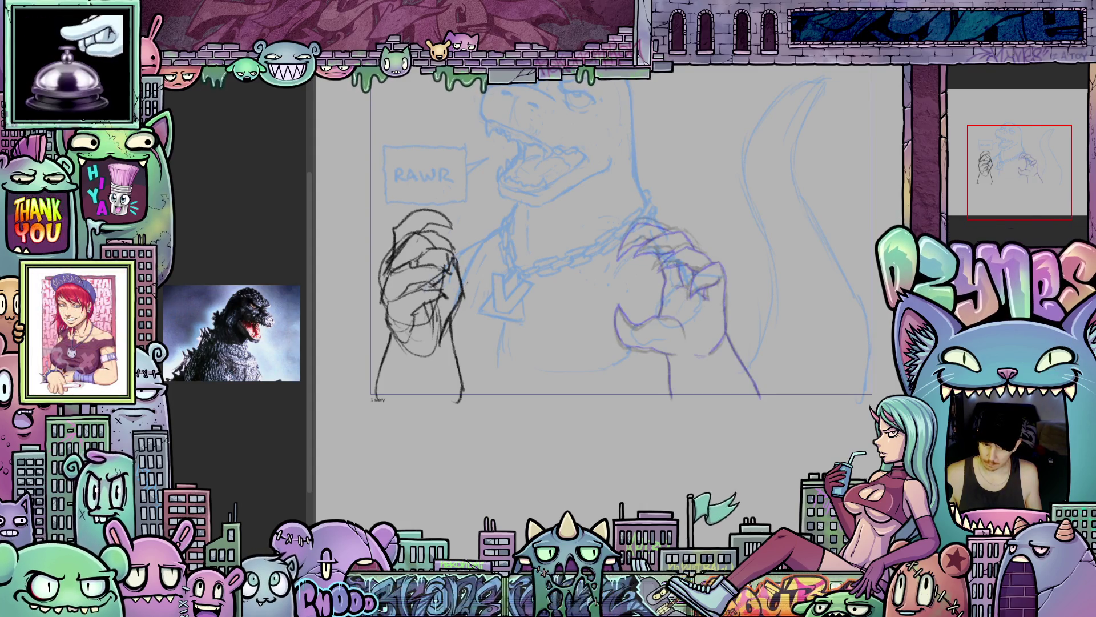
- Flip the right hand between its black-inked and faint frames, ending on the fainter claw version
key("ctrl+z")
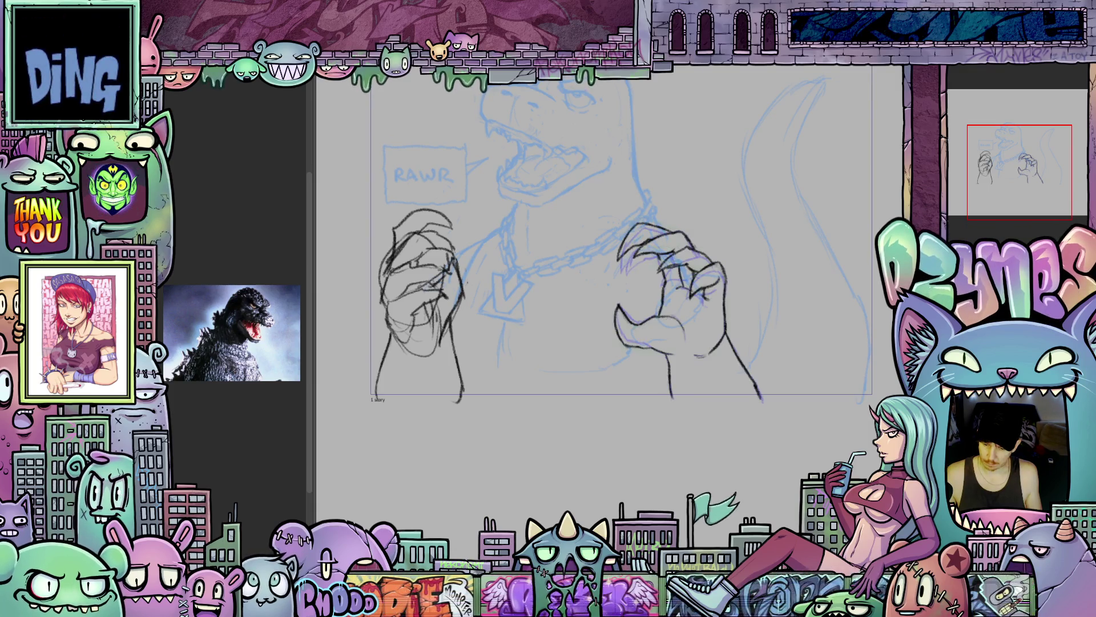
key("ctrl+y")
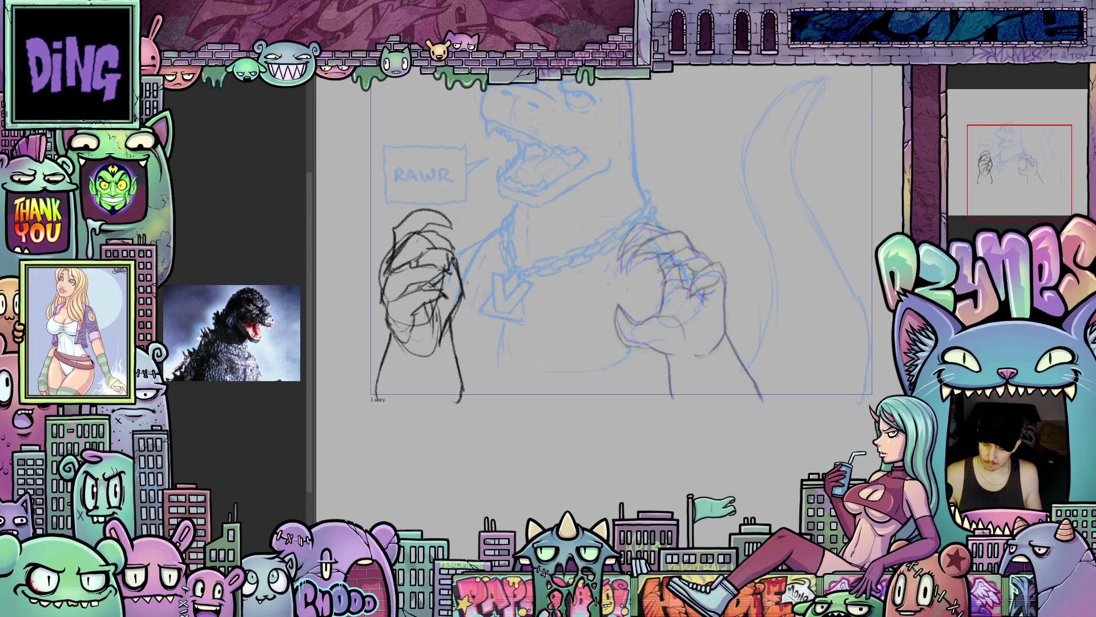
key("ctrl+z")
key("ctrl+y")
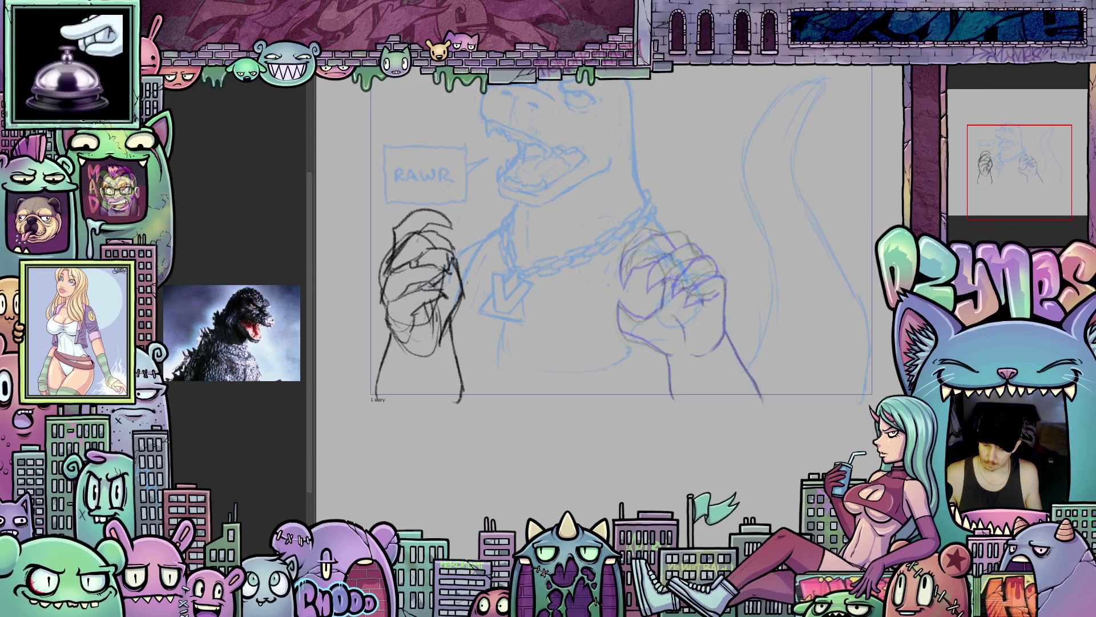
key("ctrl+z")
key("ctrl+y")
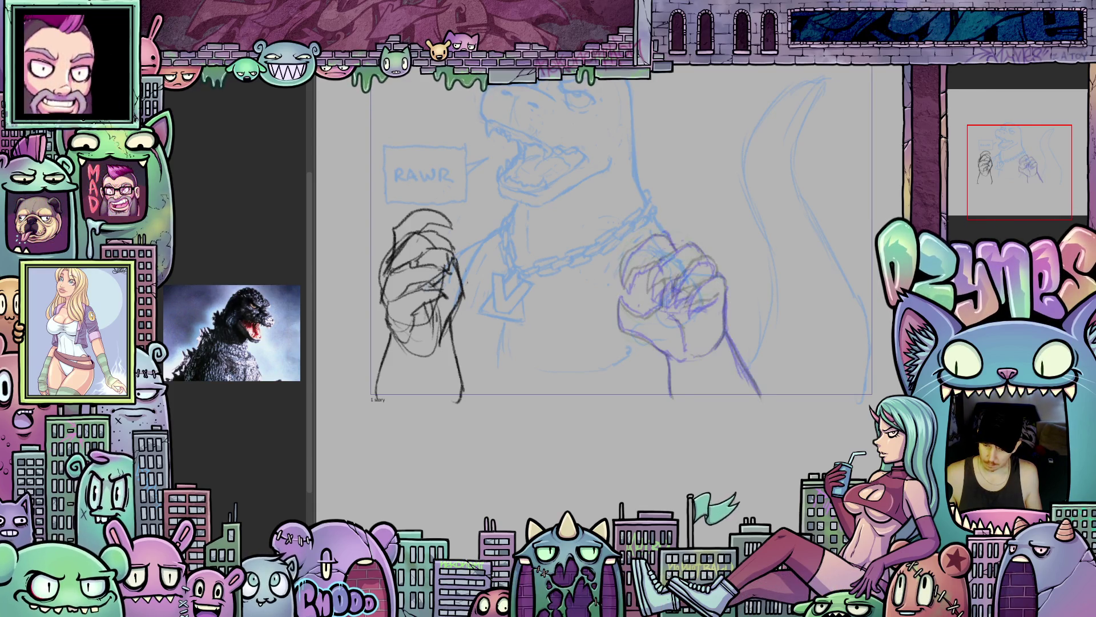
key("ctrl+z")
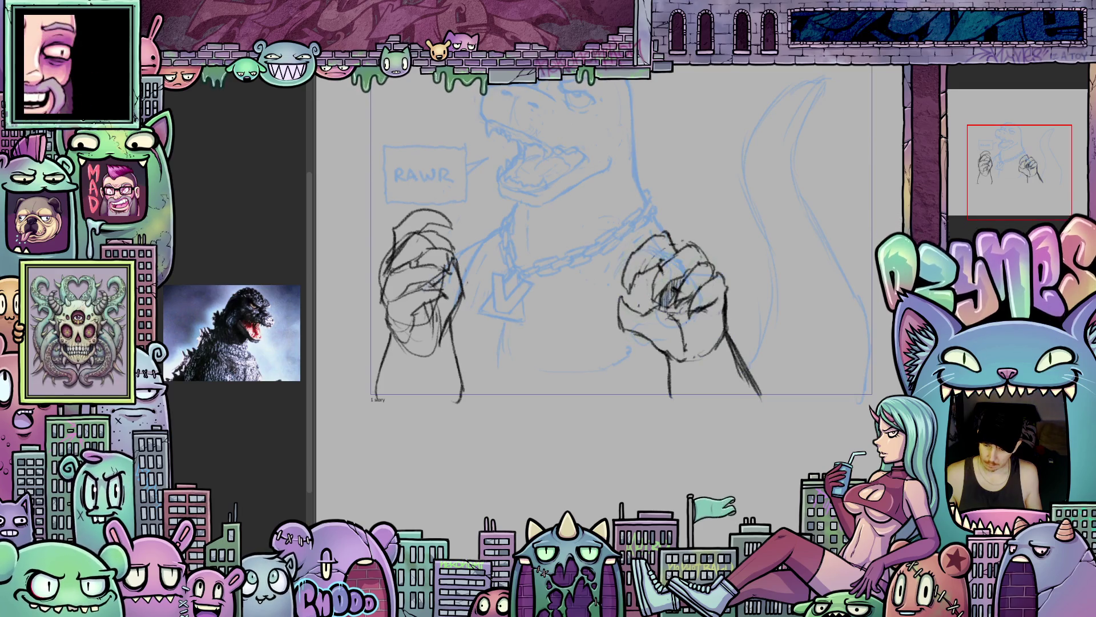
key("ctrl+y")
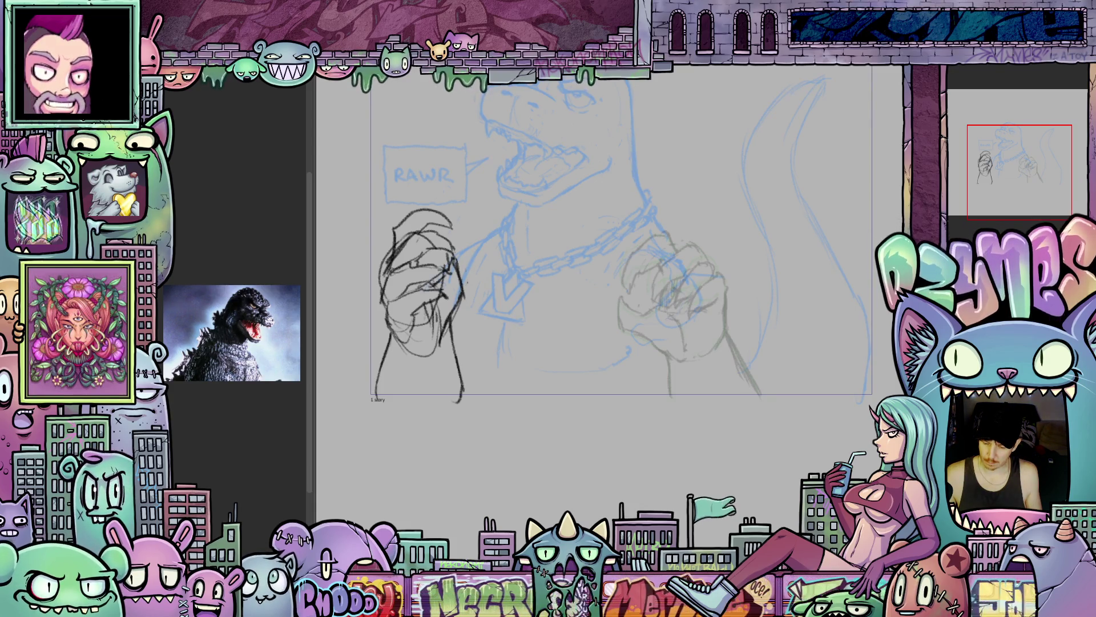
key("ctrl+z")
key("ctrl+z")
key("ctrl+z")
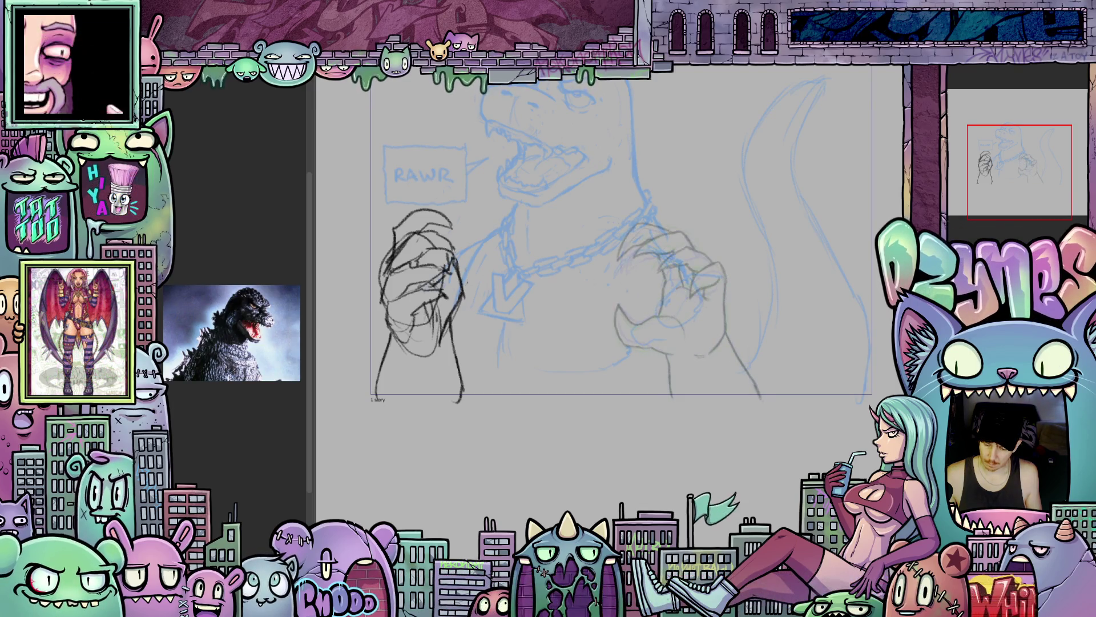
key("ctrl+z")
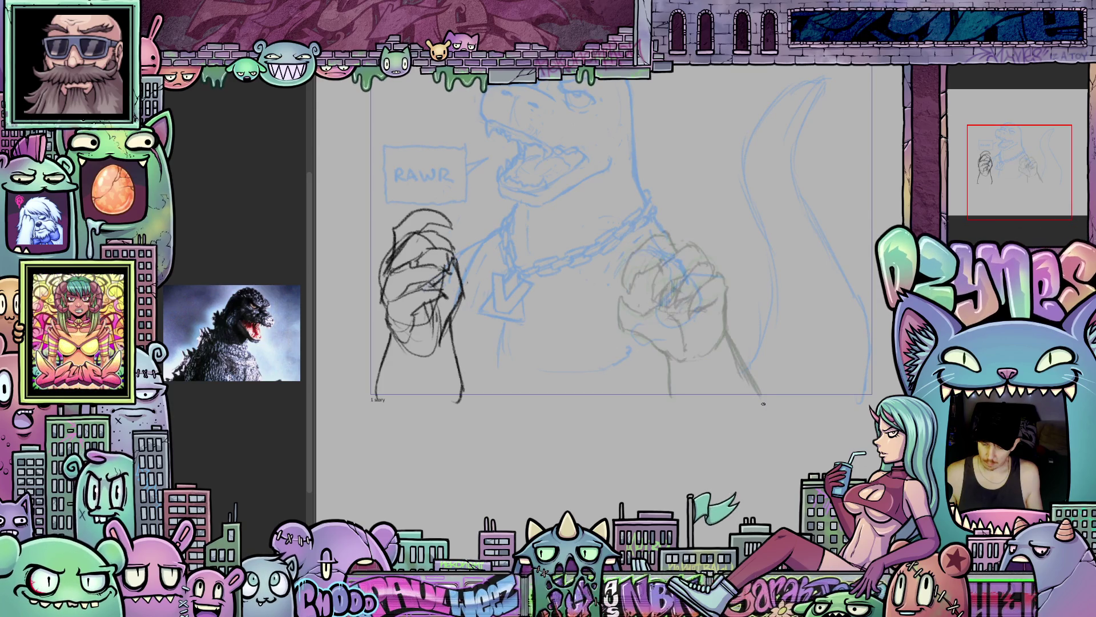
scroll(702, 351, "up", 3)
scroll(702, 352, "up", 2)
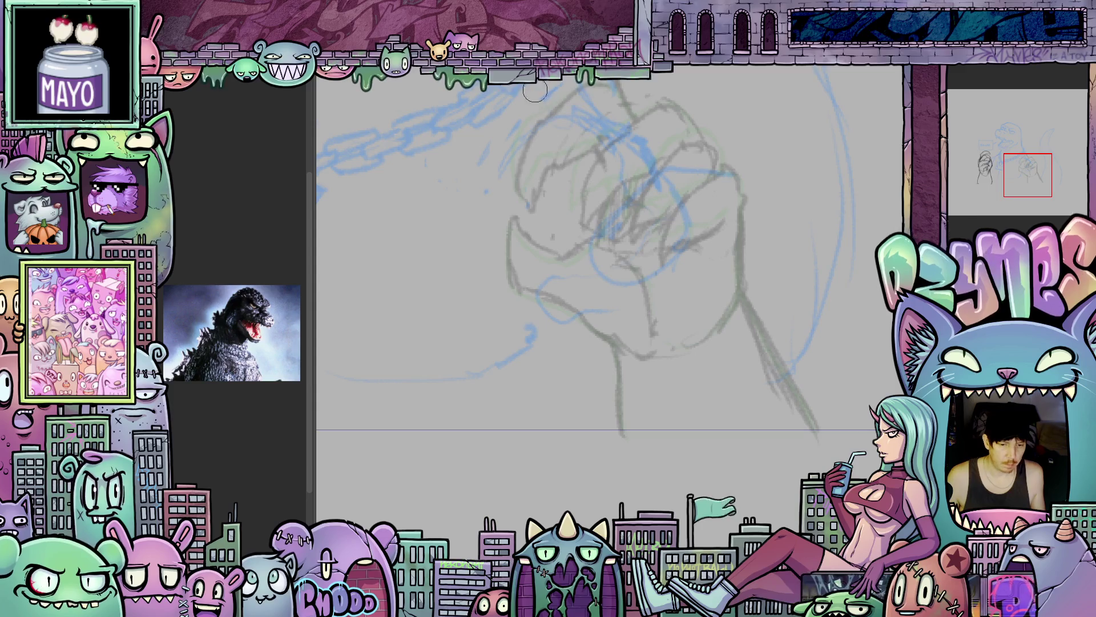
- Cycle document tabs through the potato and cat illustrations and back to the Godzilla sketch
key("ctrl+Tab")
scroll(478, 335, "up", 6)
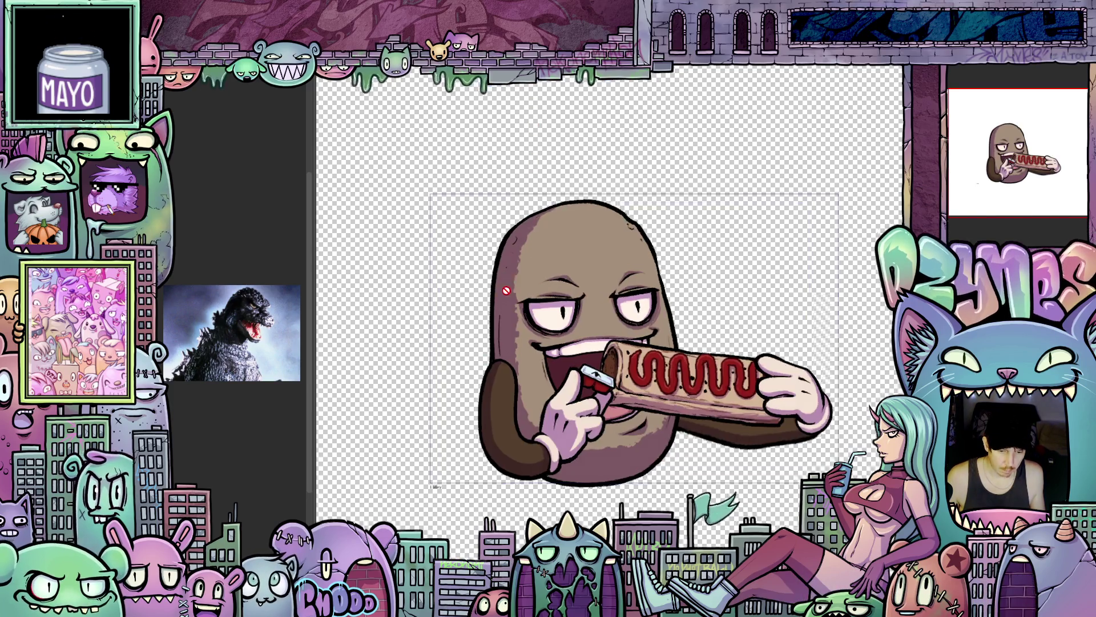
scroll(478, 335, "down", 5)
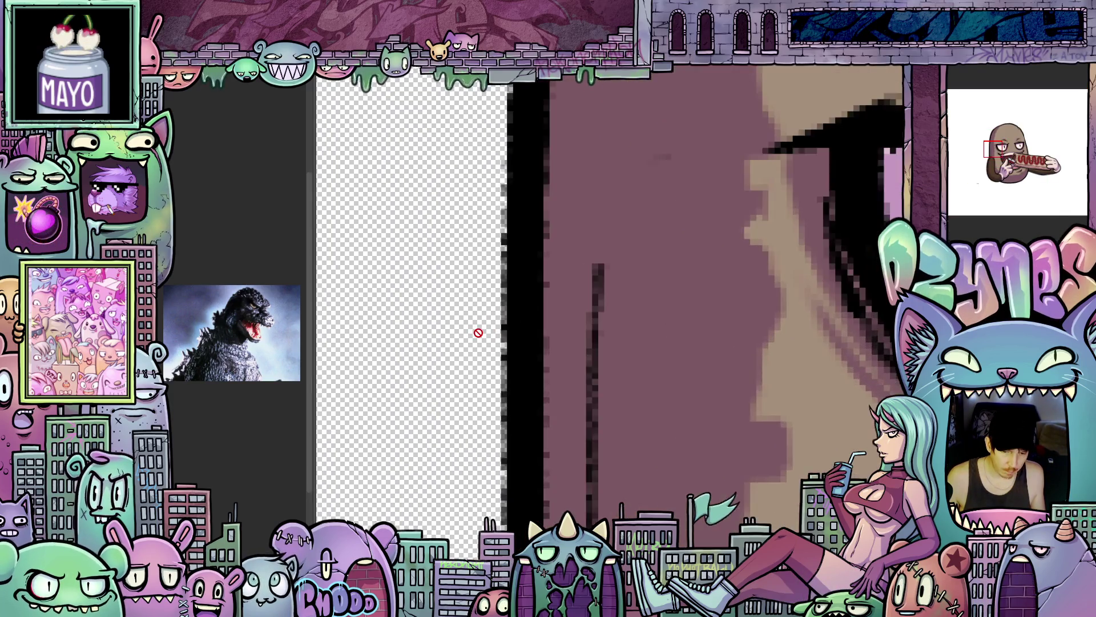
key("ctrl+Tab")
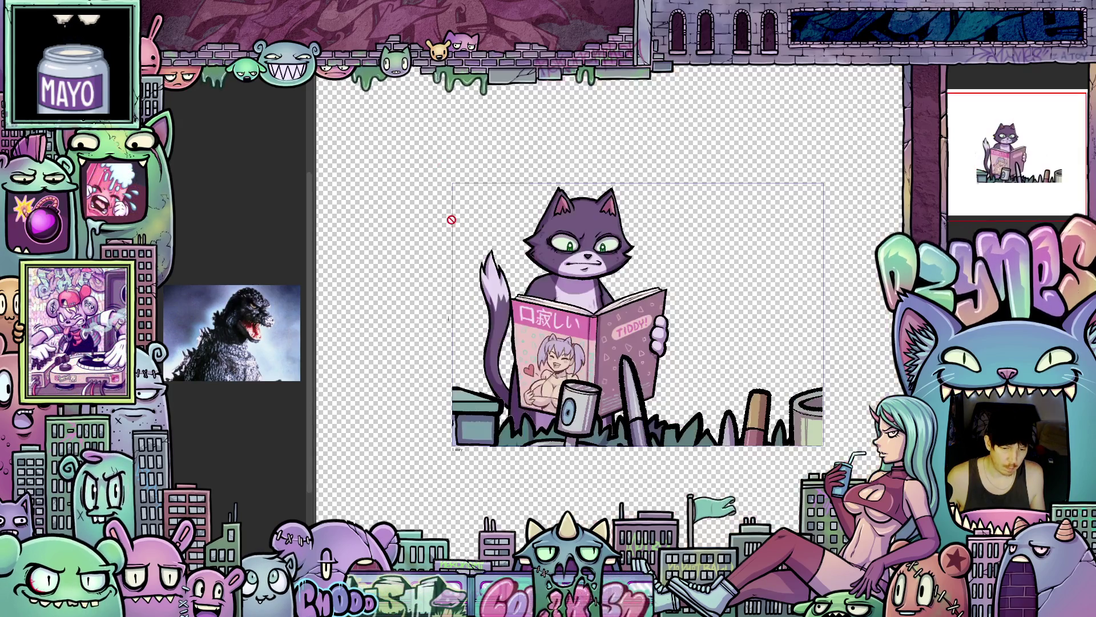
scroll(450, 218, "up", 6)
scroll(529, 255, "up", 2)
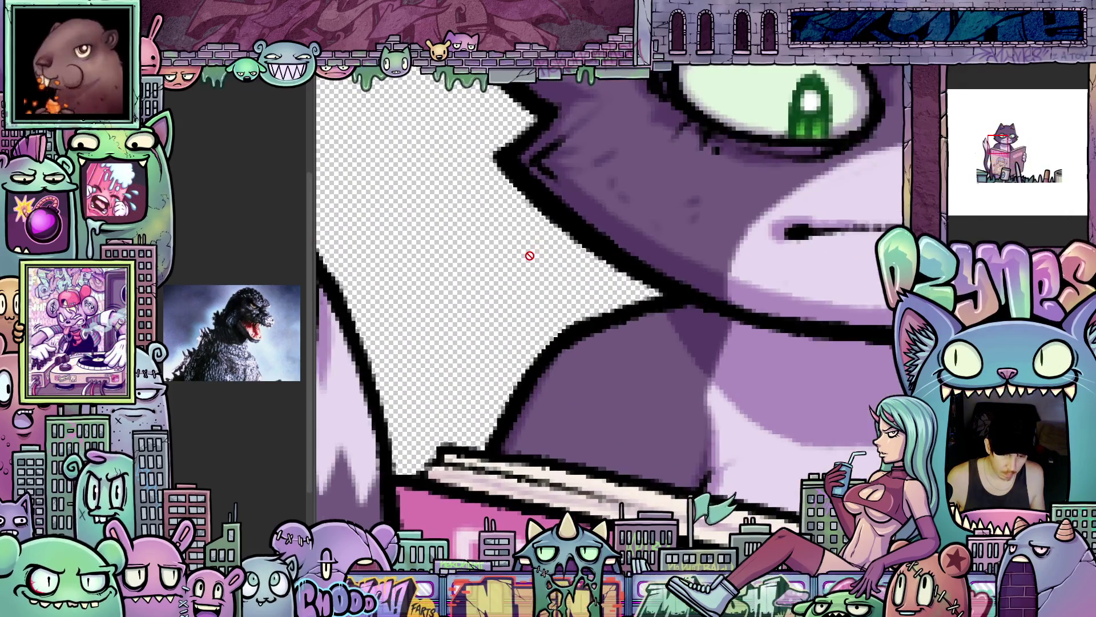
scroll(529, 255, "down", 4)
scroll(490, 193, "up", 1)
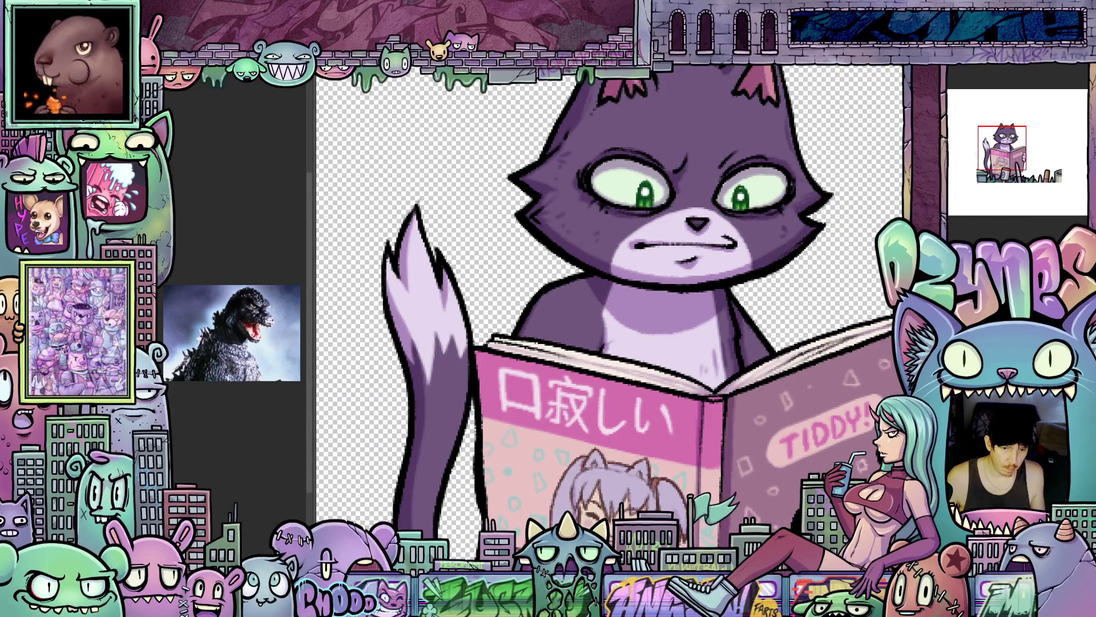
key("ctrl+Tab")
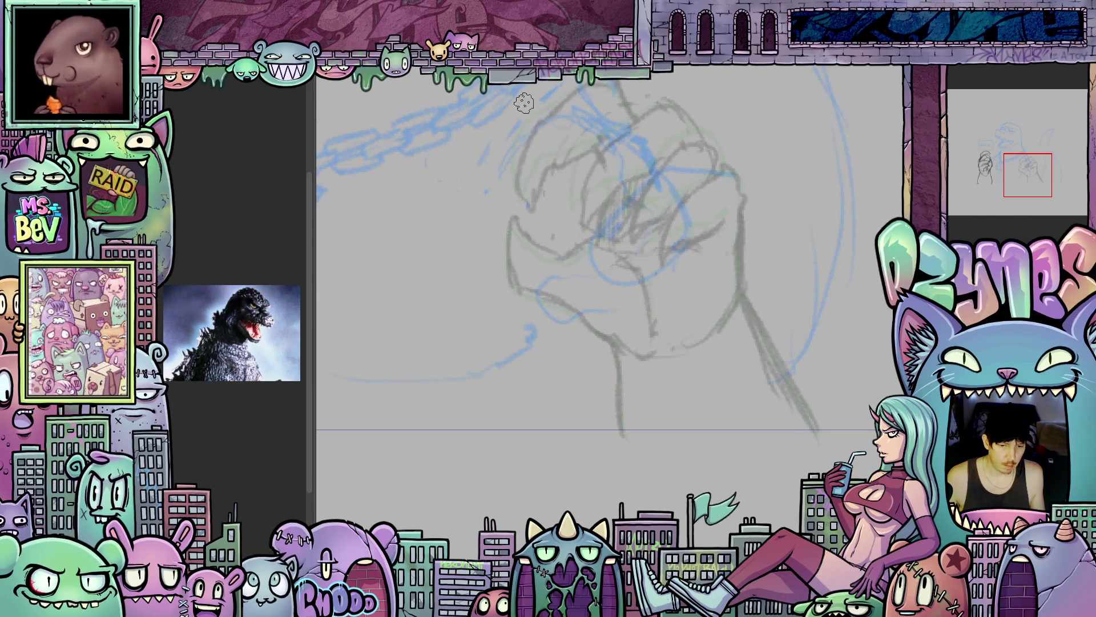
key("ctrl+Tab")
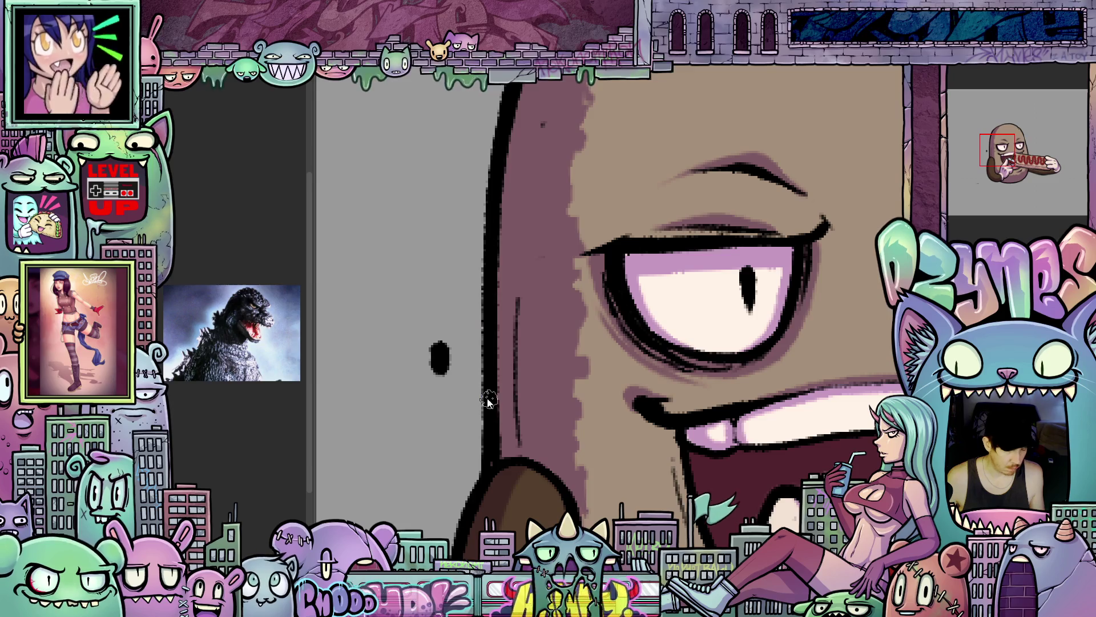
key("ctrl+z")
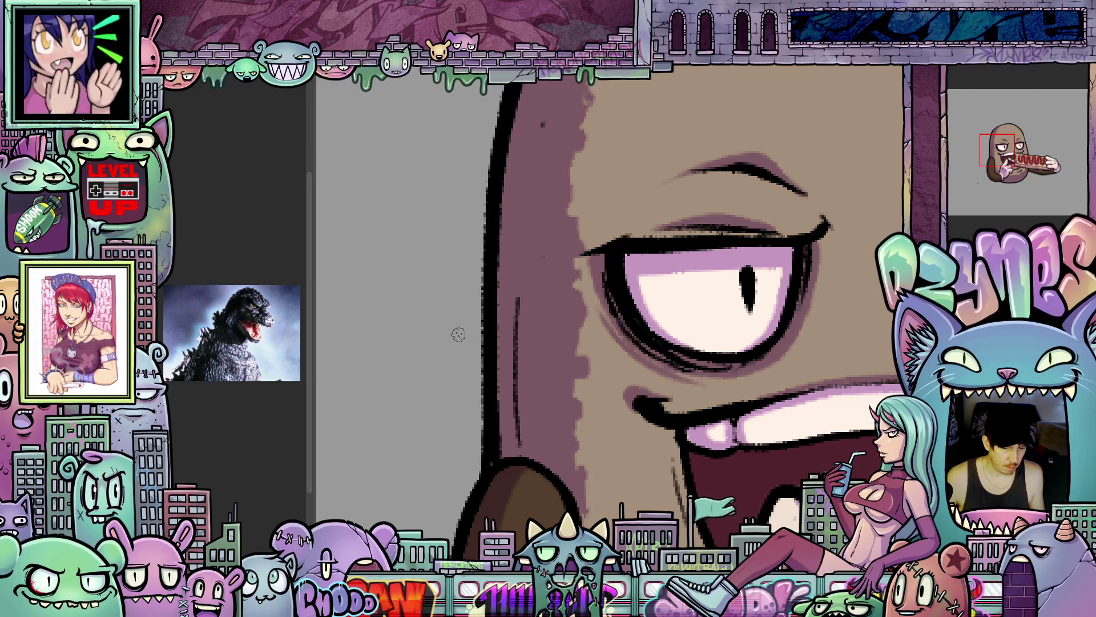
left_click_drag(458, 334, 460, 365)
key("ctrl+z")
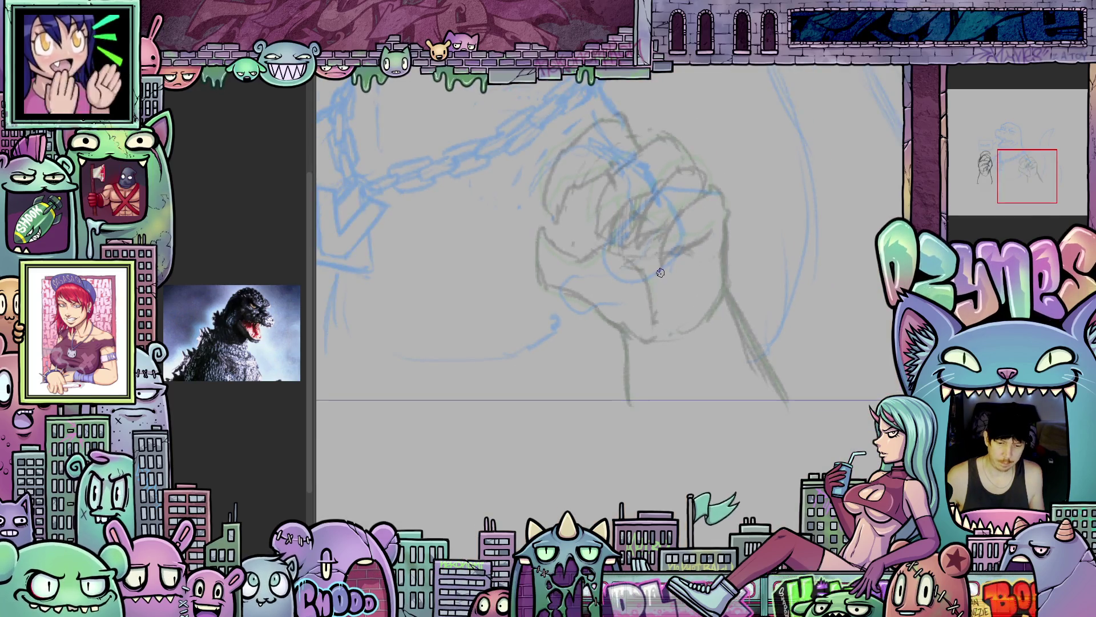
scroll(639, 406, "down", 5)
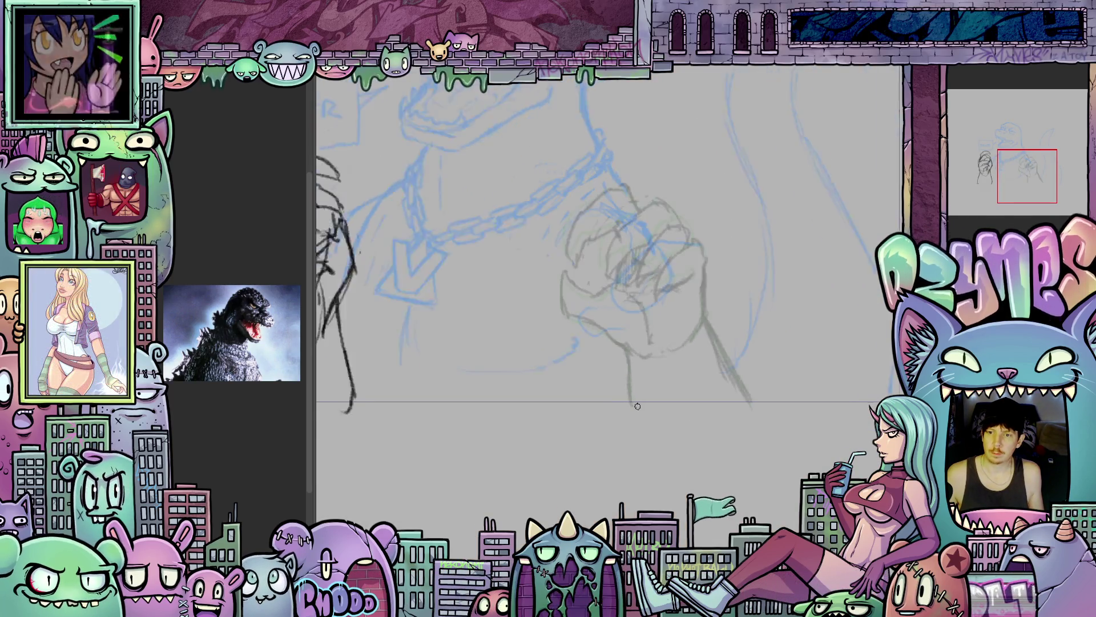
scroll(665, 419, "up", 5)
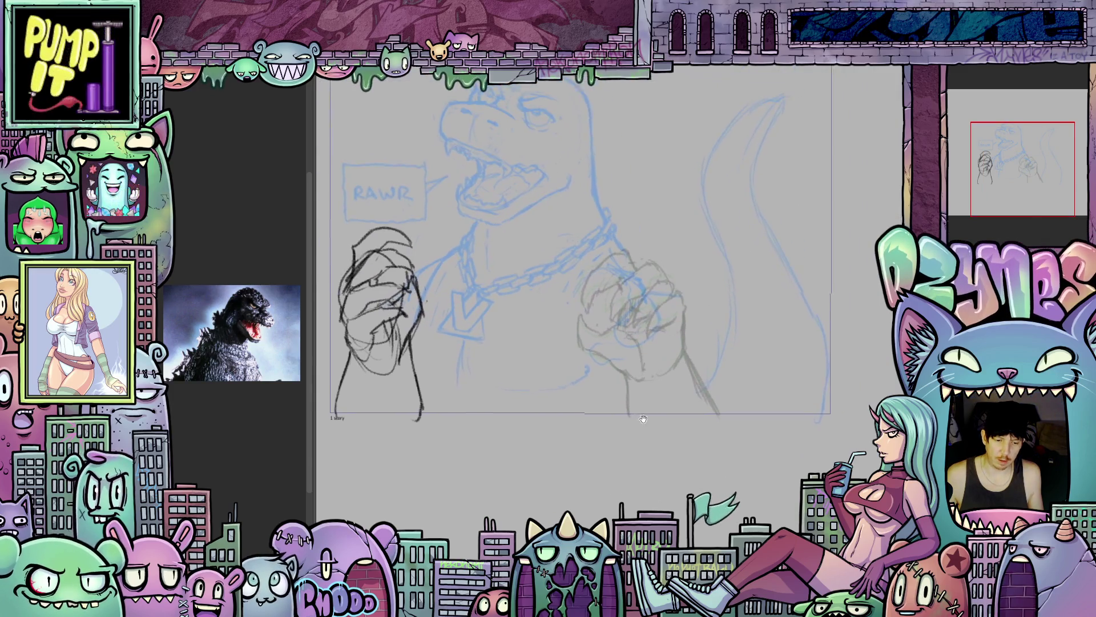
- Ink the left, right and bottom outlines of the right forearm, rotating the canvas as needed
mouse_move(654, 358)
left_mouse_down()
mouse_move(660, 312)
mouse_move(648, 342)
mouse_move(651, 430)
left_mouse_up()
left_click_drag(783, 249, 613, 289)
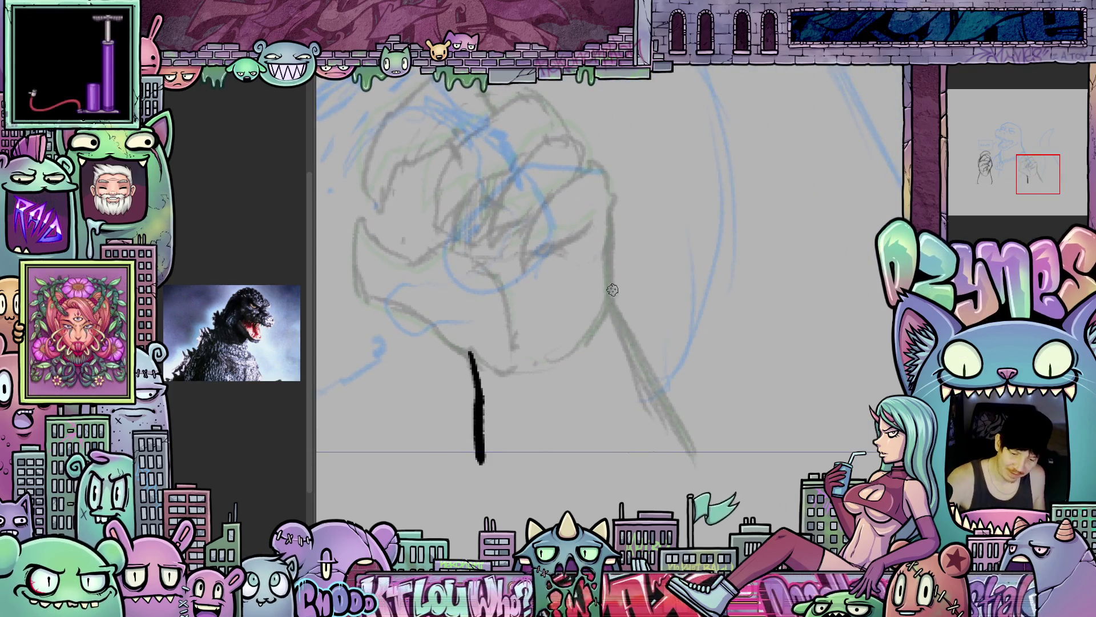
mouse_move(671, 409)
left_mouse_down()
mouse_move(694, 451)
mouse_move(756, 475)
mouse_move(768, 436)
mouse_move(702, 528)
left_mouse_up()
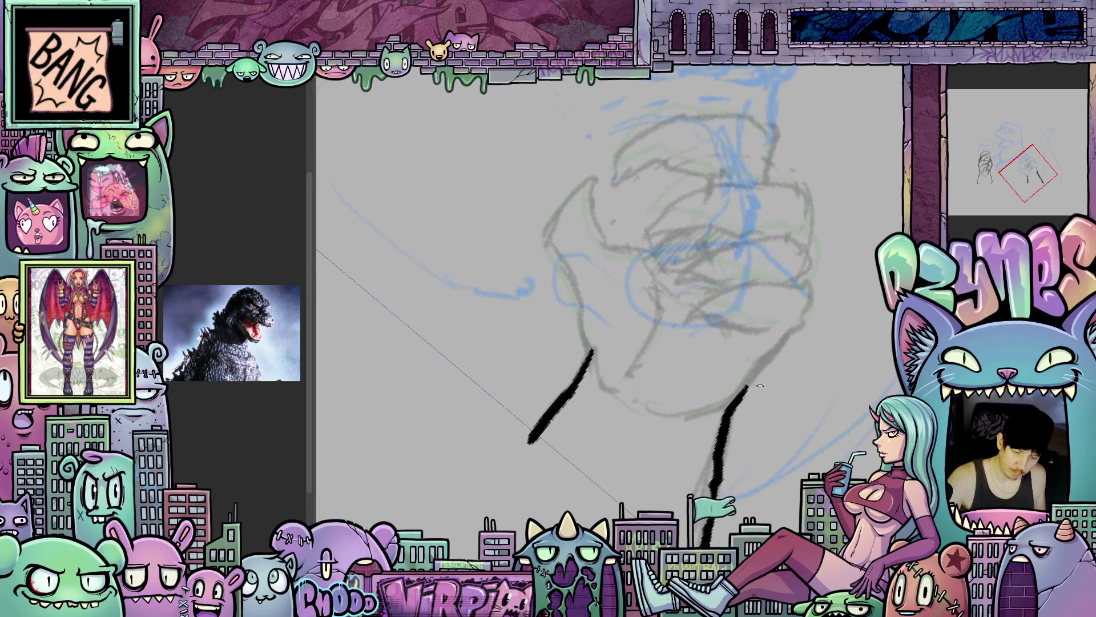
left_click_drag(667, 411, 603, 389)
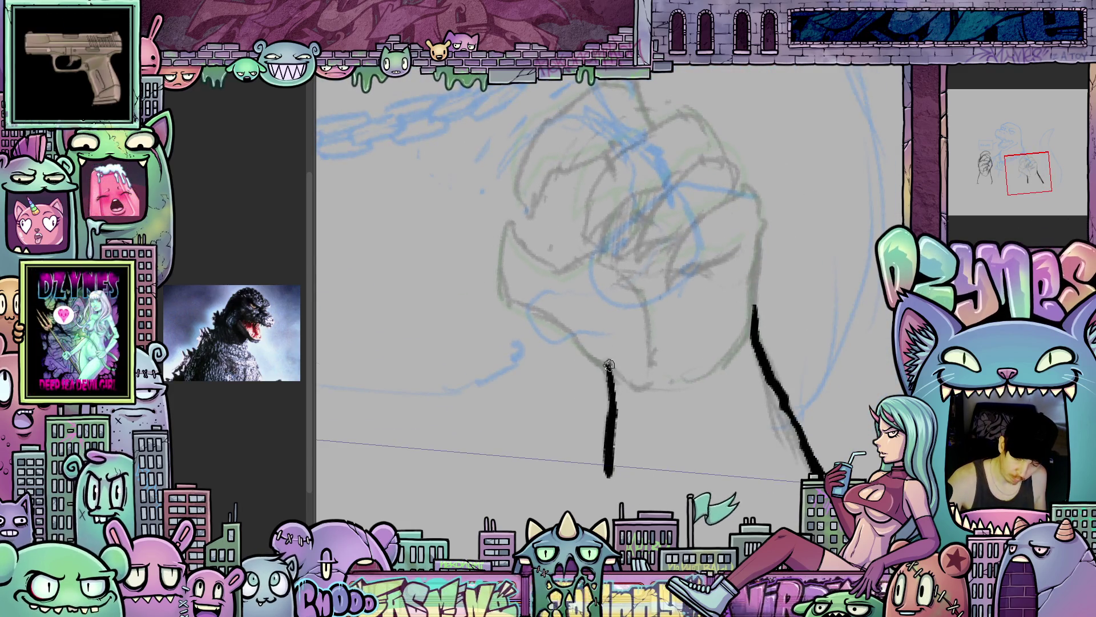
mouse_move(734, 470)
left_mouse_down()
mouse_move(829, 311)
mouse_move(748, 396)
mouse_move(768, 424)
mouse_move(678, 487)
left_mouse_up()
mouse_move(597, 337)
left_mouse_down()
mouse_move(596, 399)
mouse_move(639, 405)
mouse_move(684, 387)
mouse_move(837, 259)
left_mouse_up()
mouse_move(836, 258)
left_mouse_down()
mouse_move(874, 301)
mouse_move(828, 342)
mouse_move(771, 366)
left_mouse_up()
mouse_move(725, 323)
left_mouse_down()
mouse_move(730, 400)
mouse_move(730, 323)
left_mouse_up()
left_click_drag(705, 247, 711, 283)
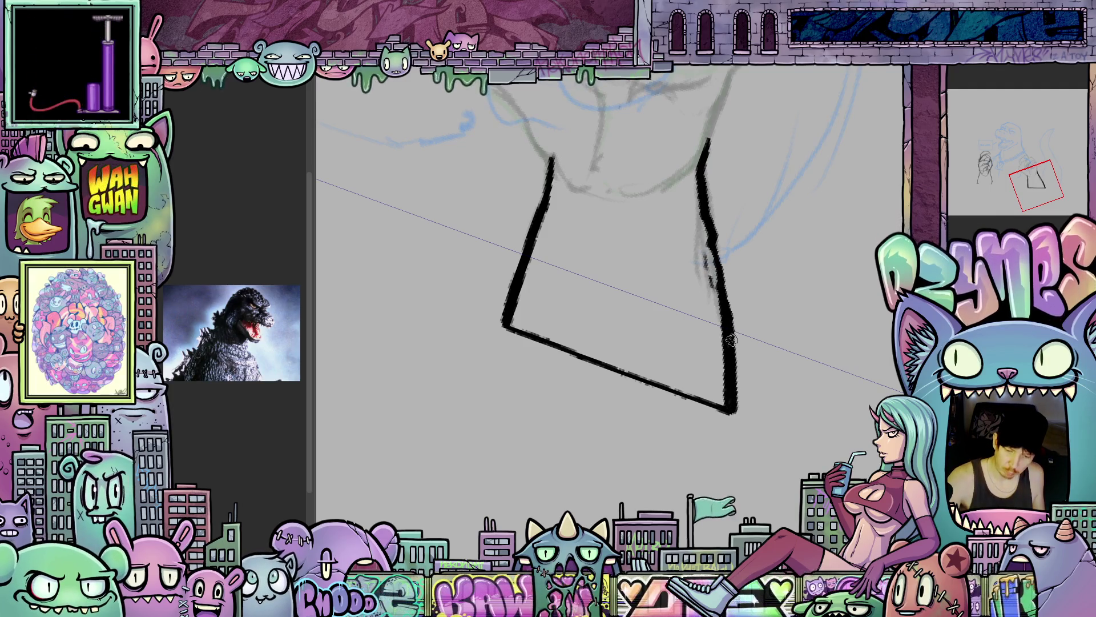
- Add small stipple texture flecks inside the forearm
left_click_drag(788, 396, 681, 320)
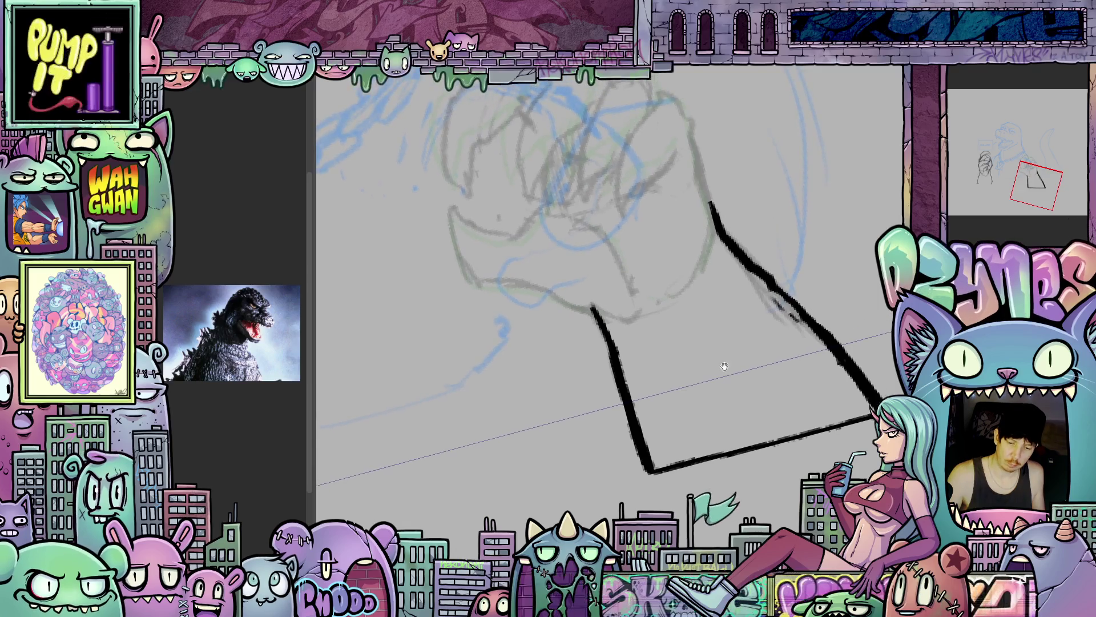
left_click_drag(672, 326, 675, 330)
left_click_drag(648, 355, 662, 365)
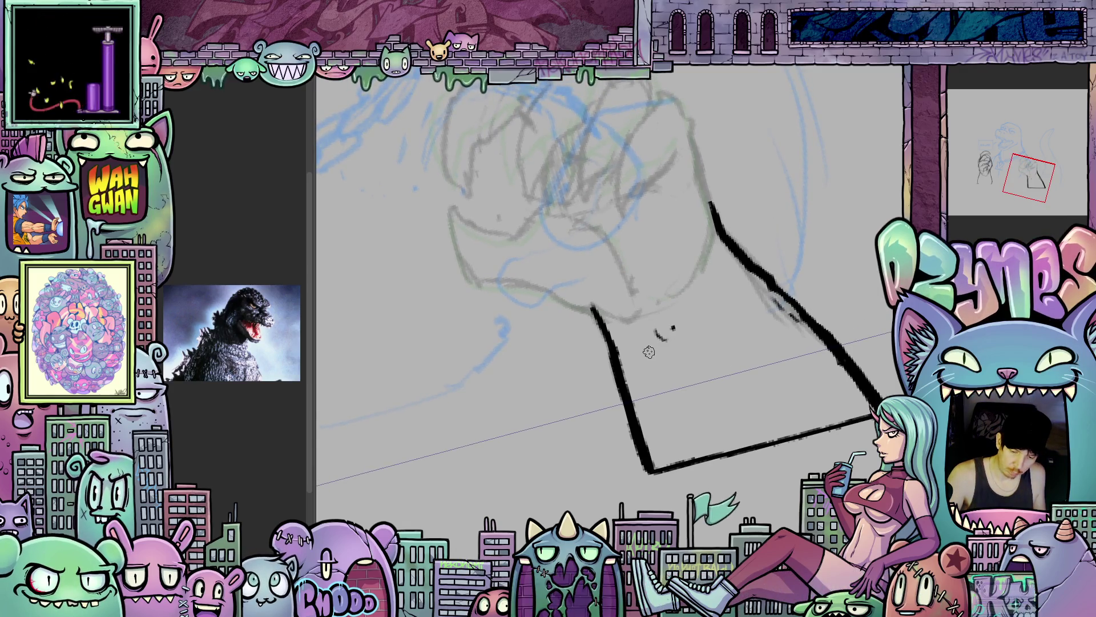
left_click_drag(630, 332, 632, 341)
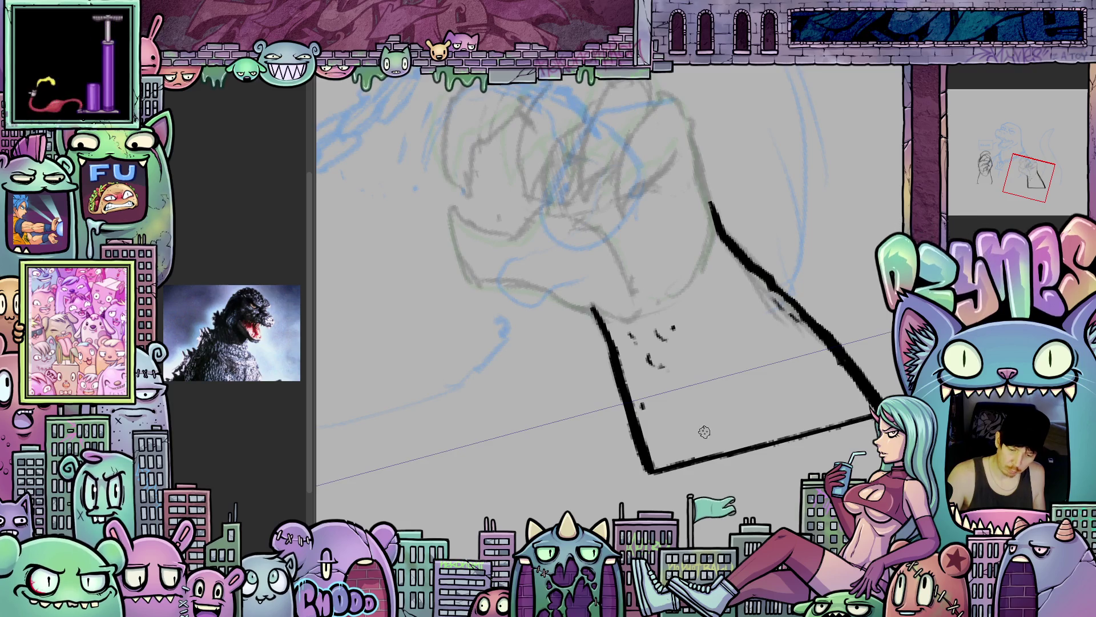
scroll(704, 432, "up", 3)
left_click_drag(696, 358, 699, 378)
left_click_drag(710, 375, 712, 378)
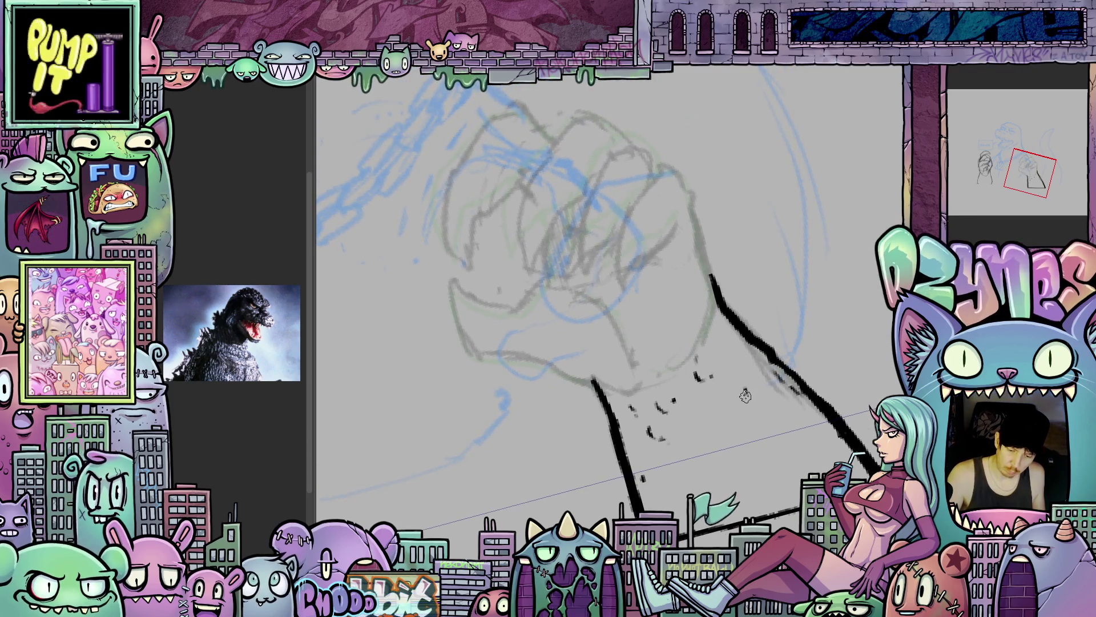
scroll(745, 395, "up", 1)
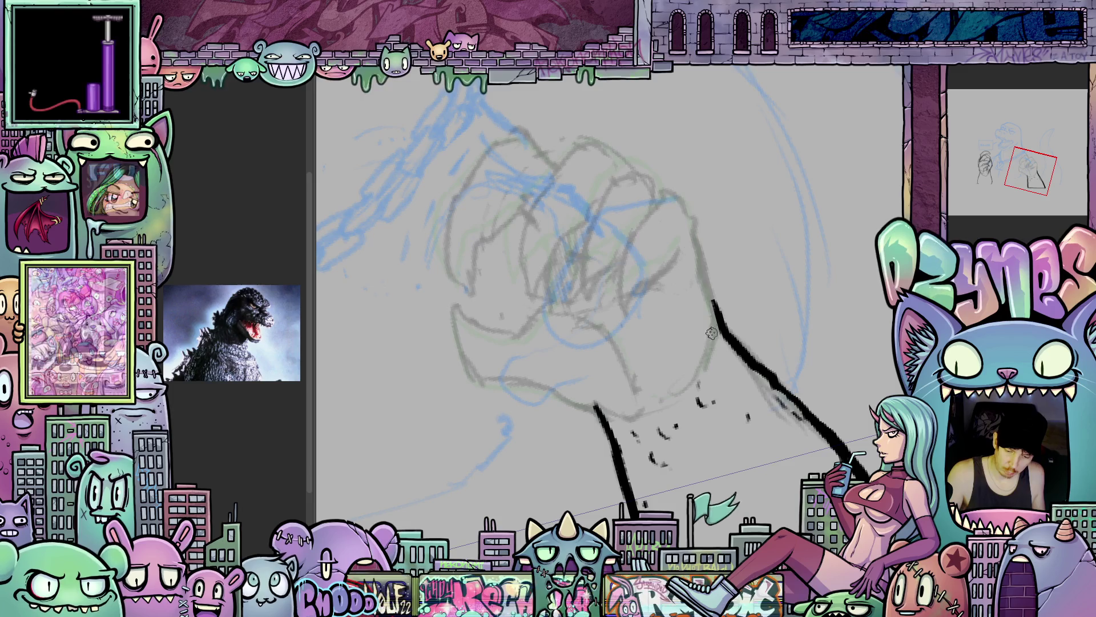
- Ink an inner edge line along the forearm, reset the rotation upright and zoom out to review
mouse_move(716, 323)
left_mouse_down()
mouse_move(685, 387)
mouse_move(554, 367)
left_mouse_up()
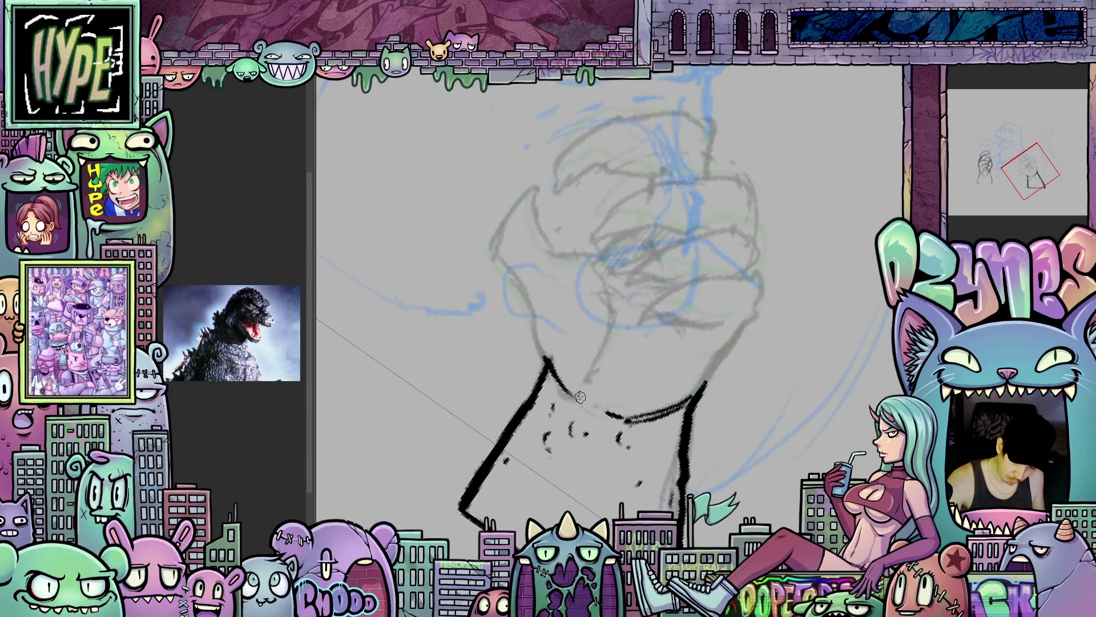
left_click_drag(753, 446, 784, 372)
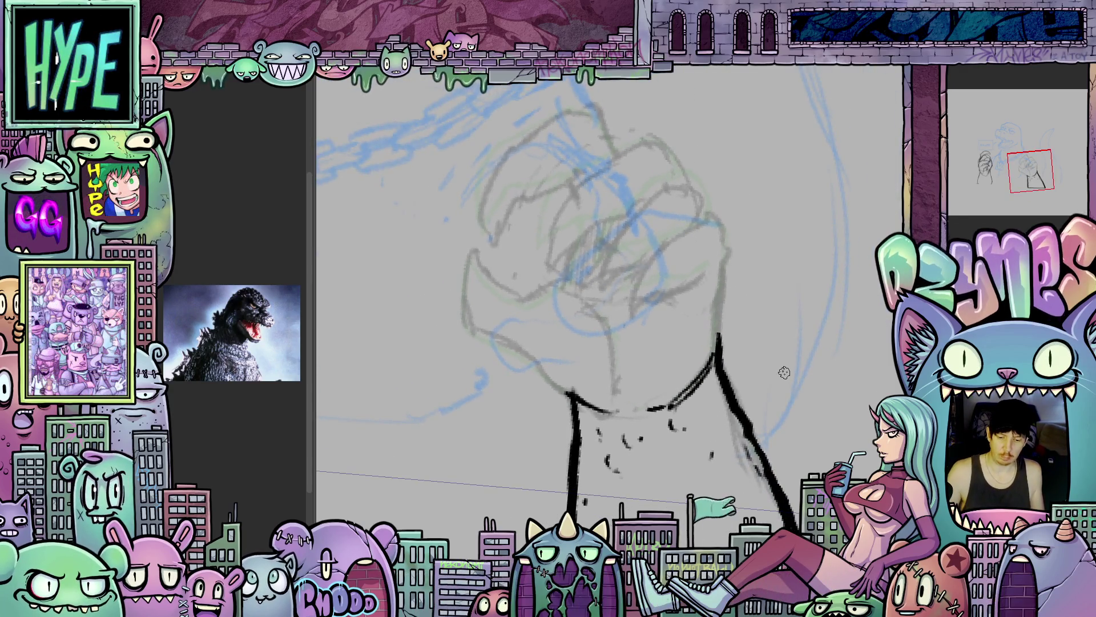
scroll(776, 373, "down", 5)
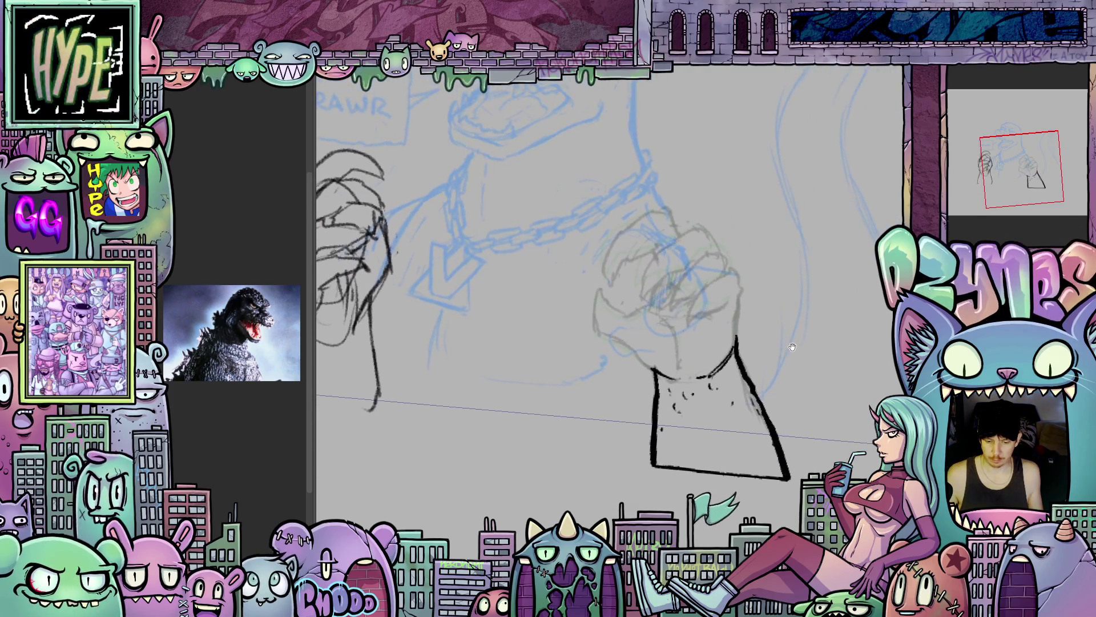
scroll(787, 371, "up", 4)
left_click_drag(787, 372, 589, 384)
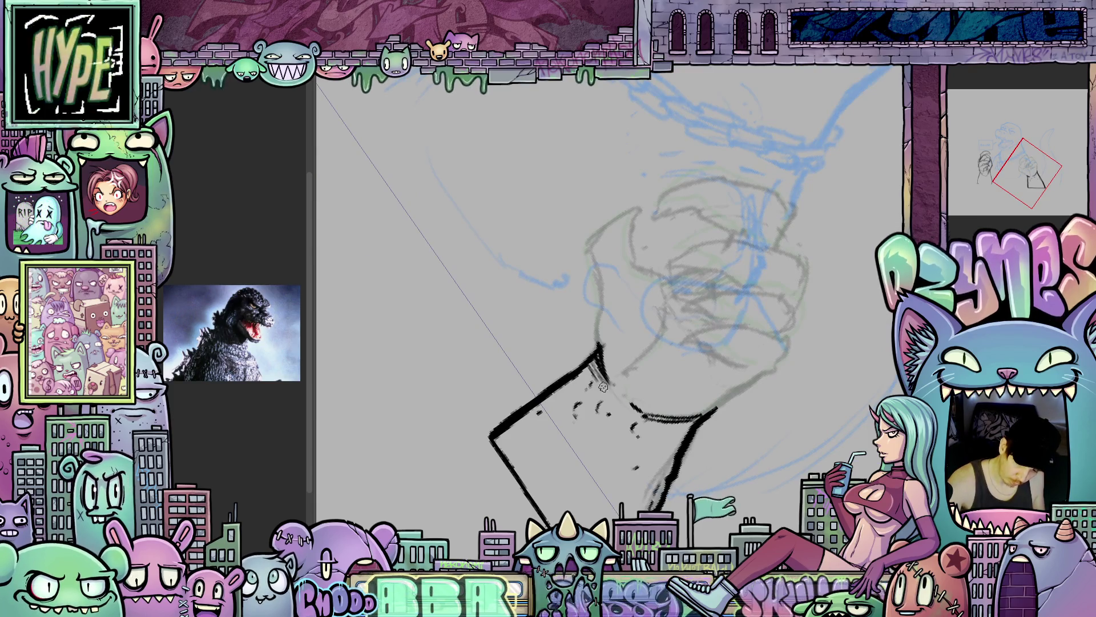
key("5")
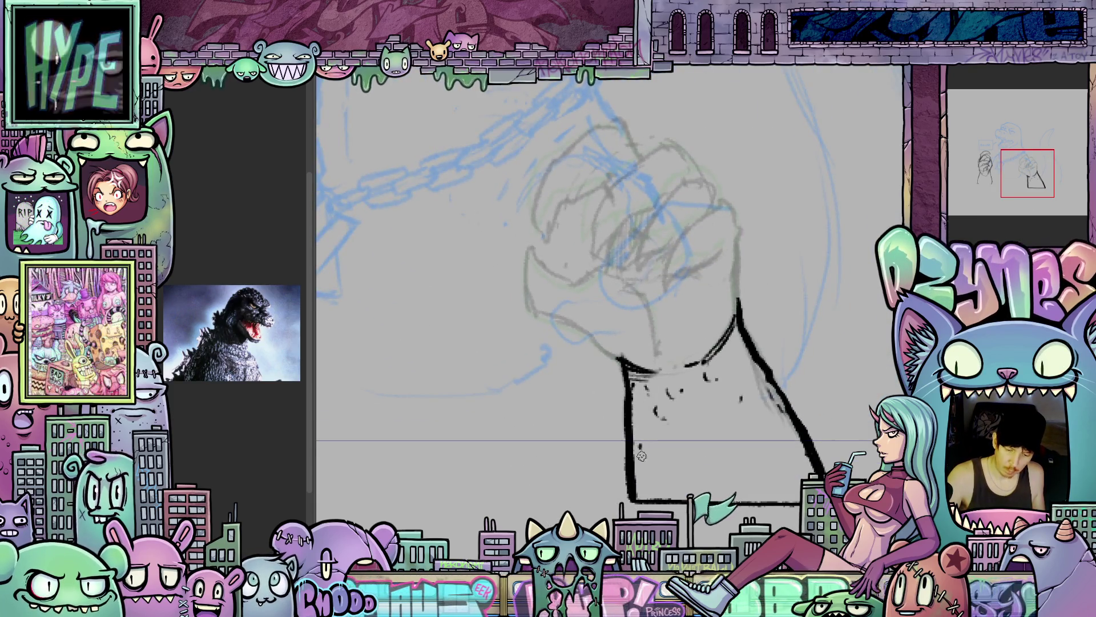
scroll(782, 485, "down", 1)
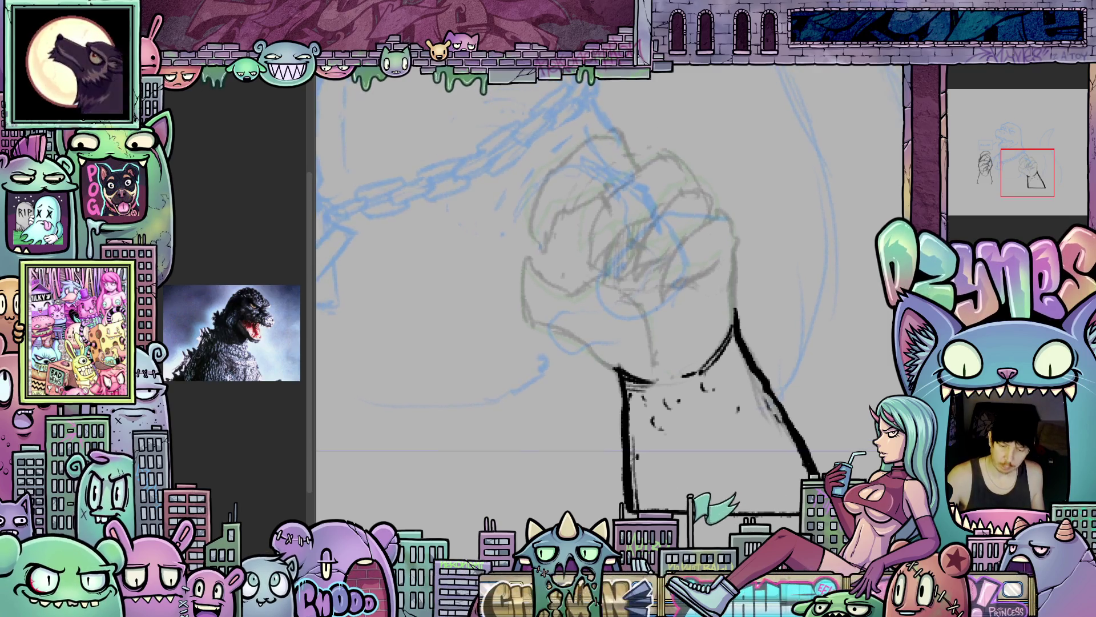
scroll(779, 480, "down", 3)
left_click_drag(769, 462, 784, 463)
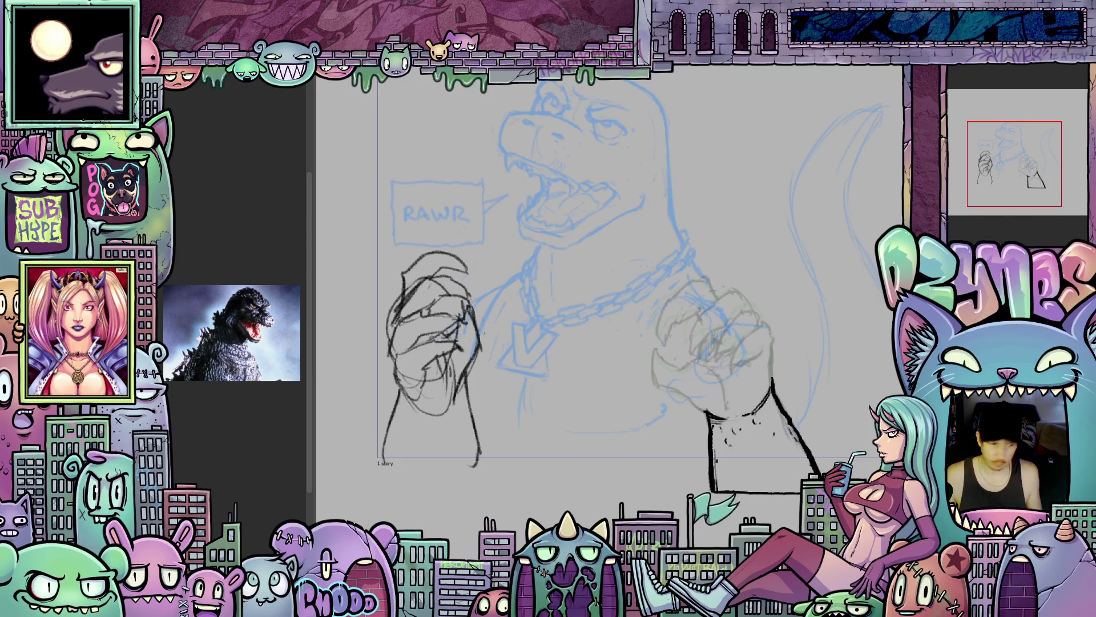
left_click_drag(666, 368, 862, 510)
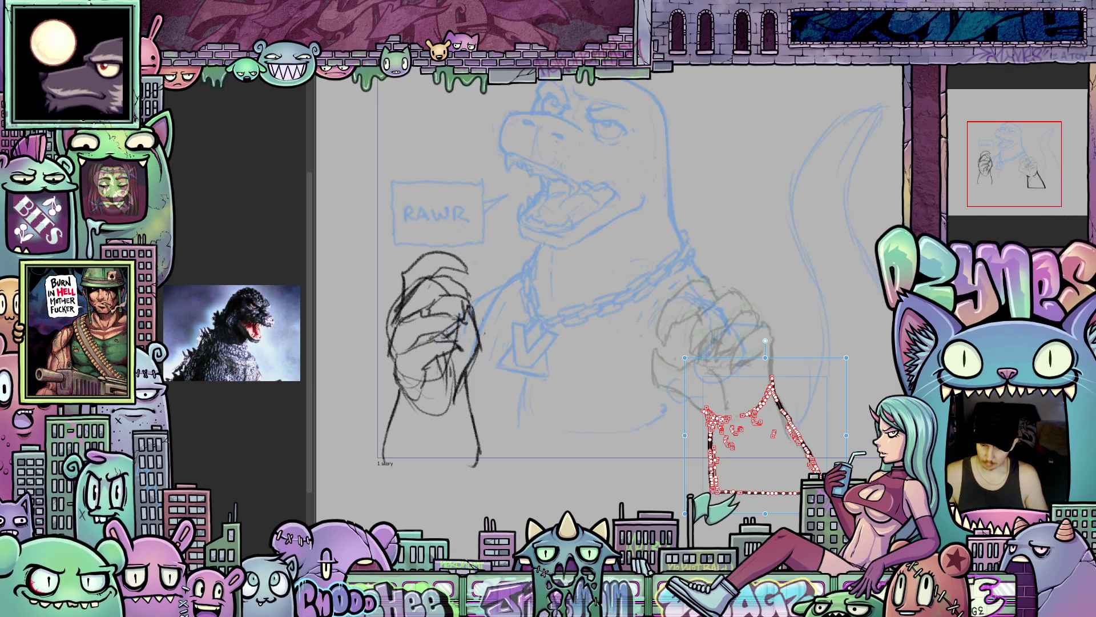
key("Return")
key("ctrl+z")
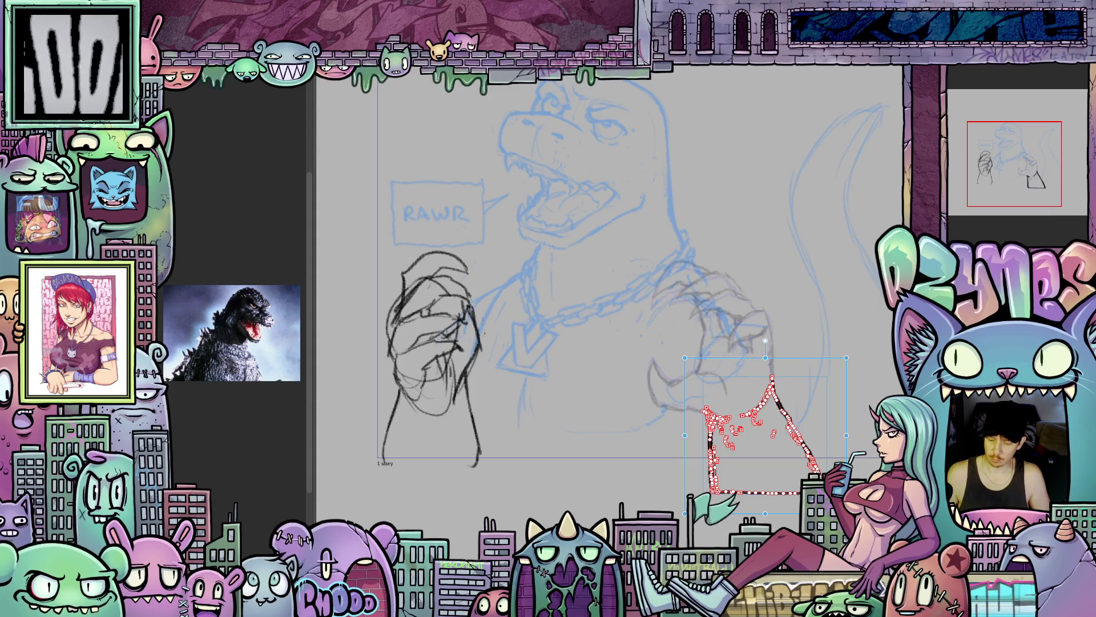
key("Return")
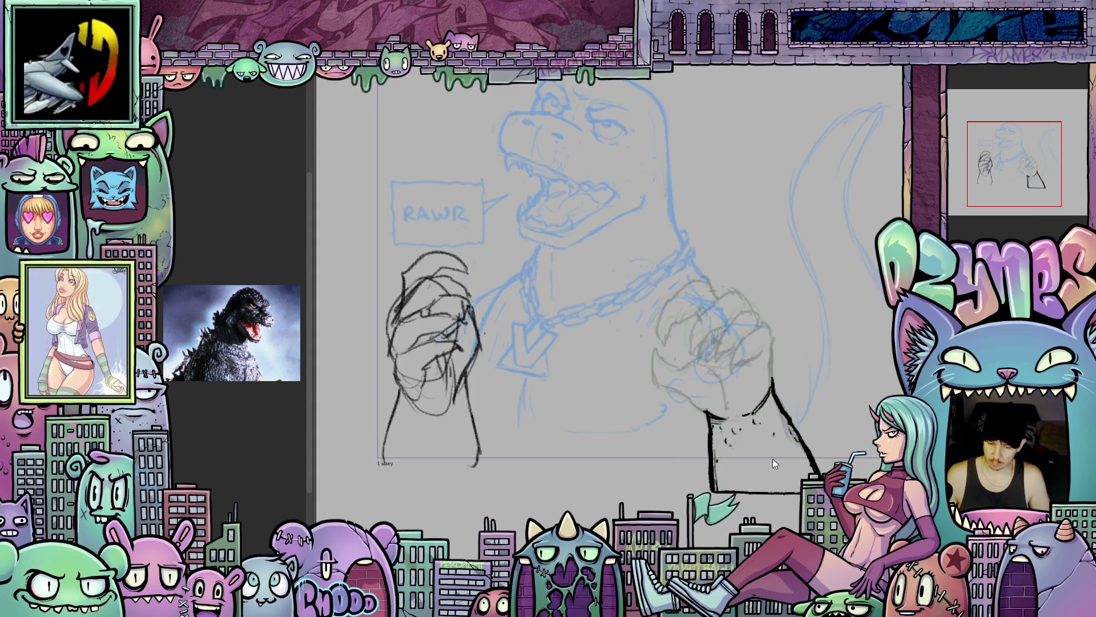
scroll(727, 390, "up", 2)
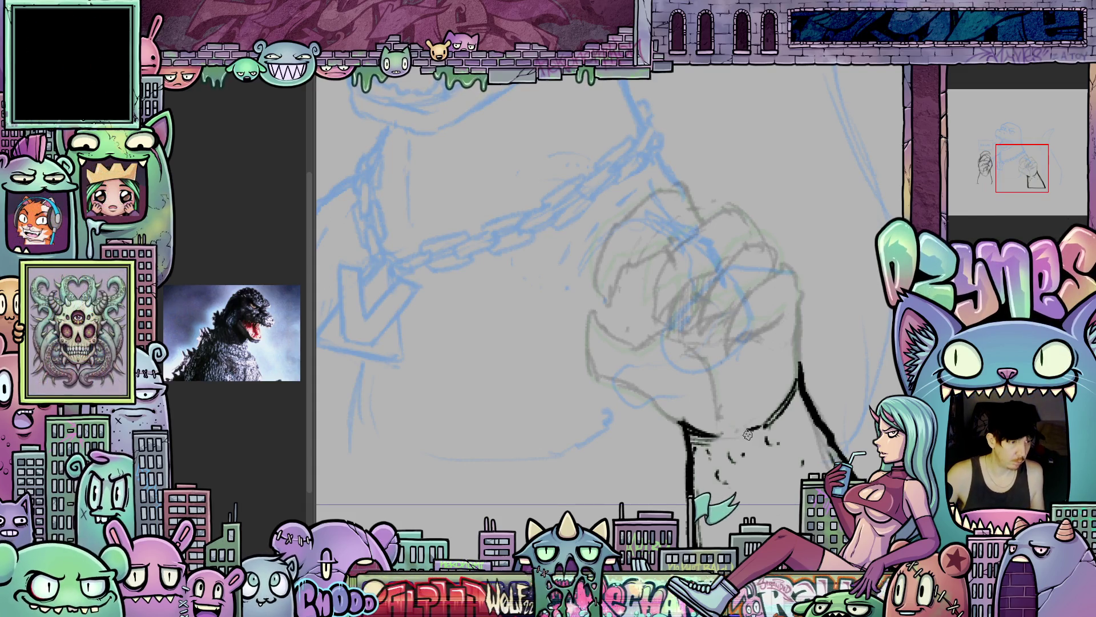
- Ink bold black strokes along the fist's left edge and up the thumb line
mouse_move(787, 457)
left_mouse_down()
mouse_move(733, 469)
mouse_move(656, 371)
left_mouse_up()
mouse_move(593, 299)
left_mouse_down()
mouse_move(628, 408)
mouse_move(650, 436)
mouse_move(843, 340)
left_mouse_up()
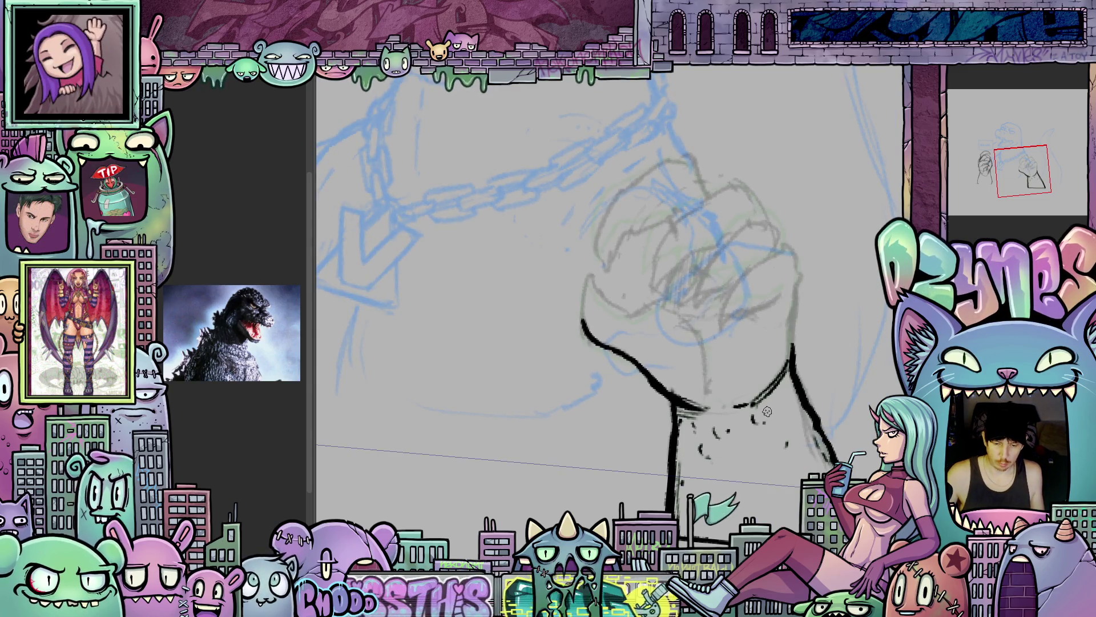
left_click_drag(643, 466, 650, 546)
mouse_move(591, 417)
left_mouse_down()
mouse_move(603, 350)
mouse_move(635, 394)
left_mouse_up()
key("minus")
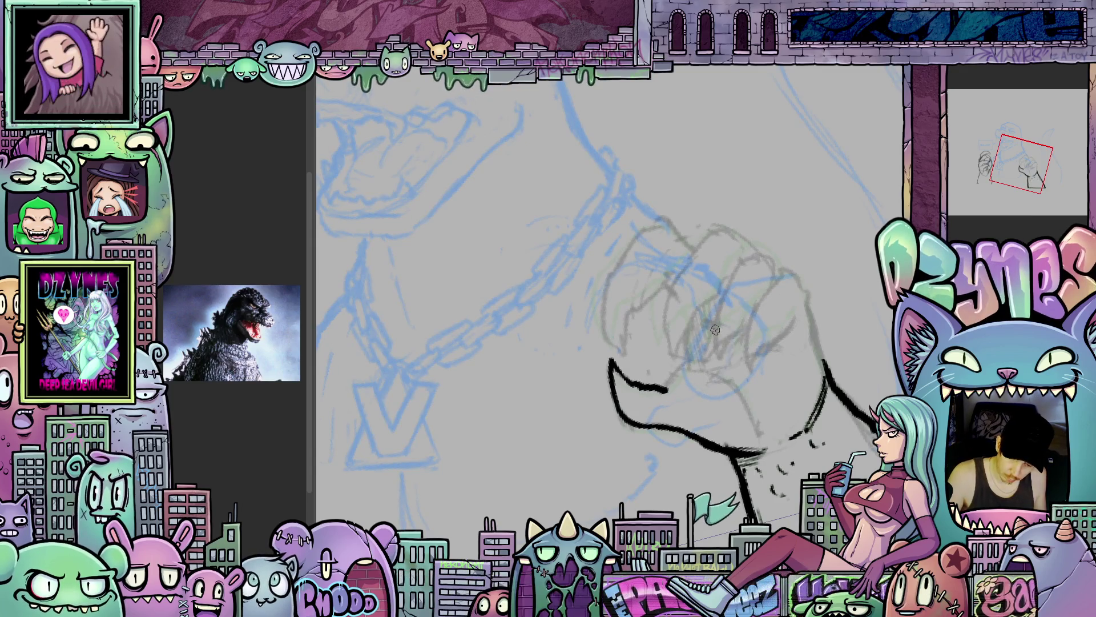
mouse_move(666, 388)
left_mouse_down()
mouse_move(692, 349)
mouse_move(663, 359)
mouse_move(700, 415)
left_mouse_up()
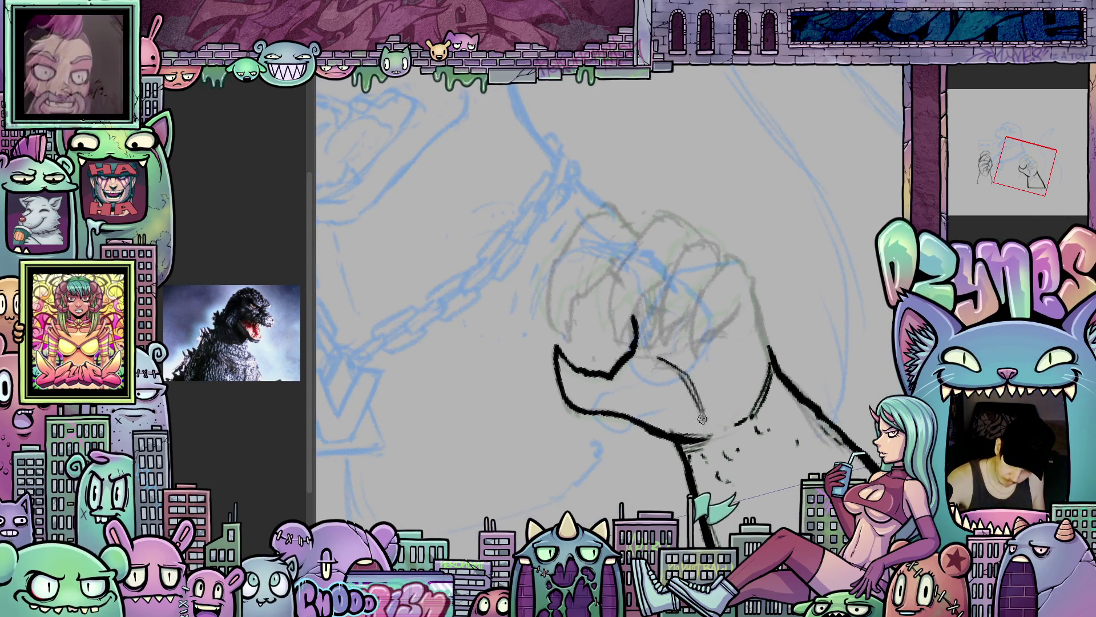
mouse_move(718, 377)
left_mouse_down()
mouse_move(651, 381)
mouse_move(645, 394)
mouse_move(691, 460)
left_mouse_up()
mouse_move(633, 314)
left_mouse_down()
mouse_move(626, 371)
mouse_move(639, 392)
left_mouse_up()
mouse_move(651, 354)
left_mouse_down()
mouse_move(645, 388)
mouse_move(659, 343)
left_mouse_up()
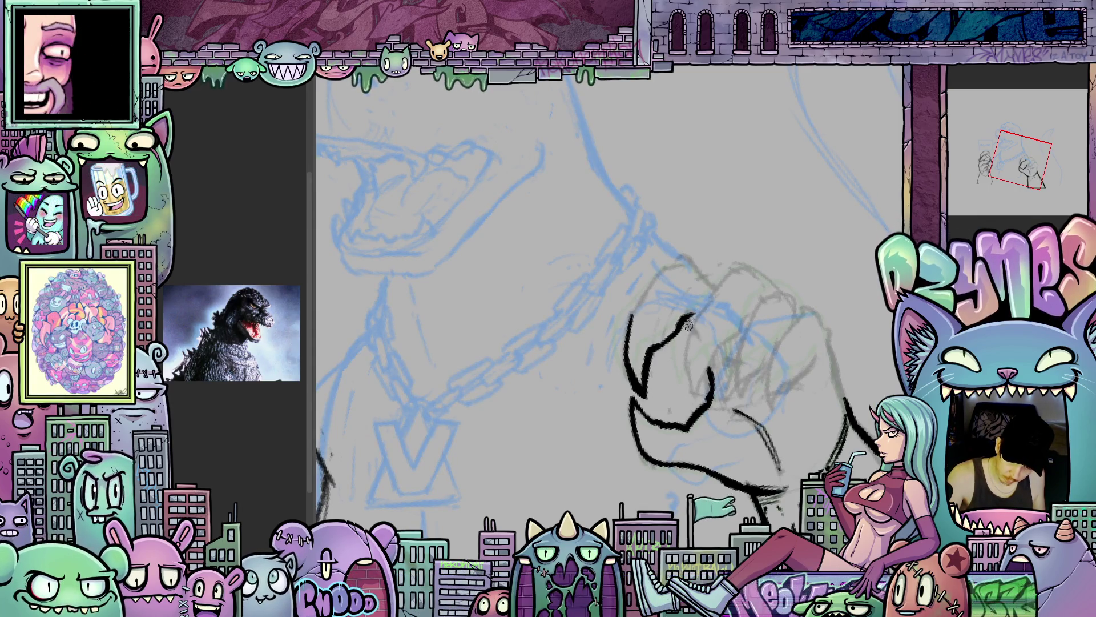
- Ink the fist's top-left edge, the curving finger lines and the arch over the knuckles
mouse_move(634, 303)
left_mouse_down()
mouse_move(675, 264)
mouse_move(697, 268)
mouse_move(706, 273)
mouse_move(696, 327)
left_mouse_up()
left_click_drag(722, 283, 674, 353)
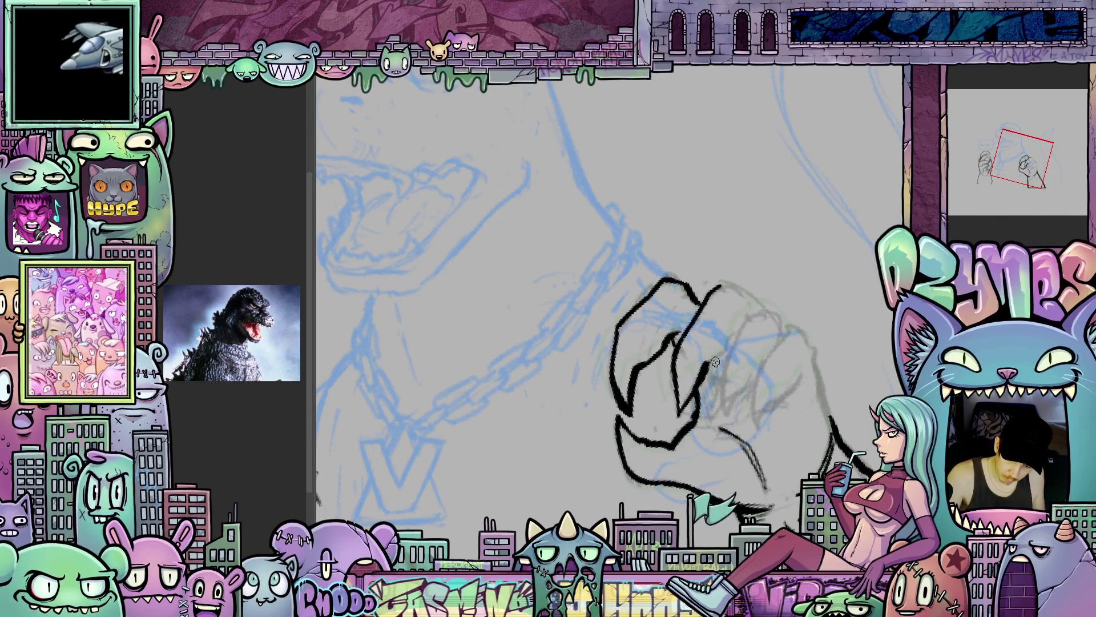
left_click_drag(736, 379, 730, 373)
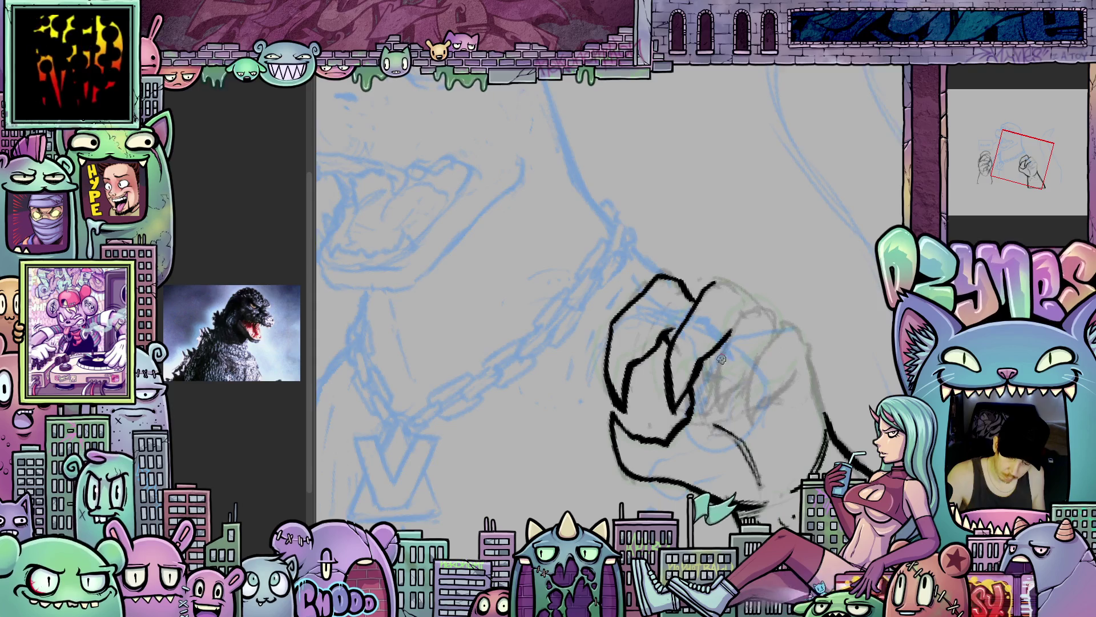
left_click_drag(721, 358, 680, 374)
mouse_move(703, 326)
left_mouse_down()
mouse_move(679, 427)
mouse_move(717, 379)
left_mouse_up()
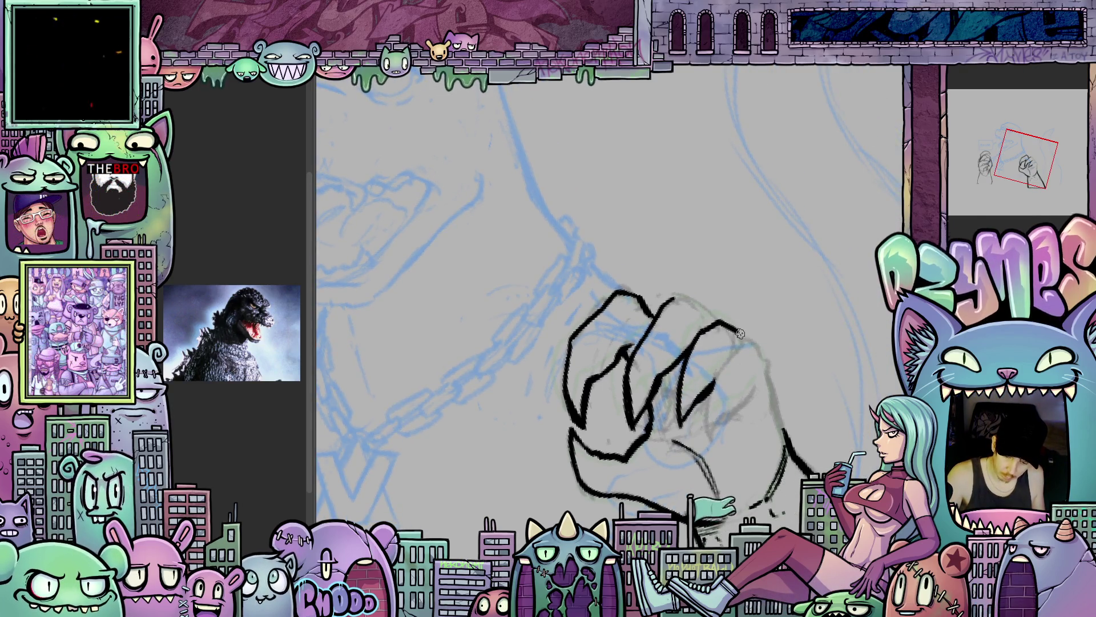
left_click_drag(685, 298, 720, 328)
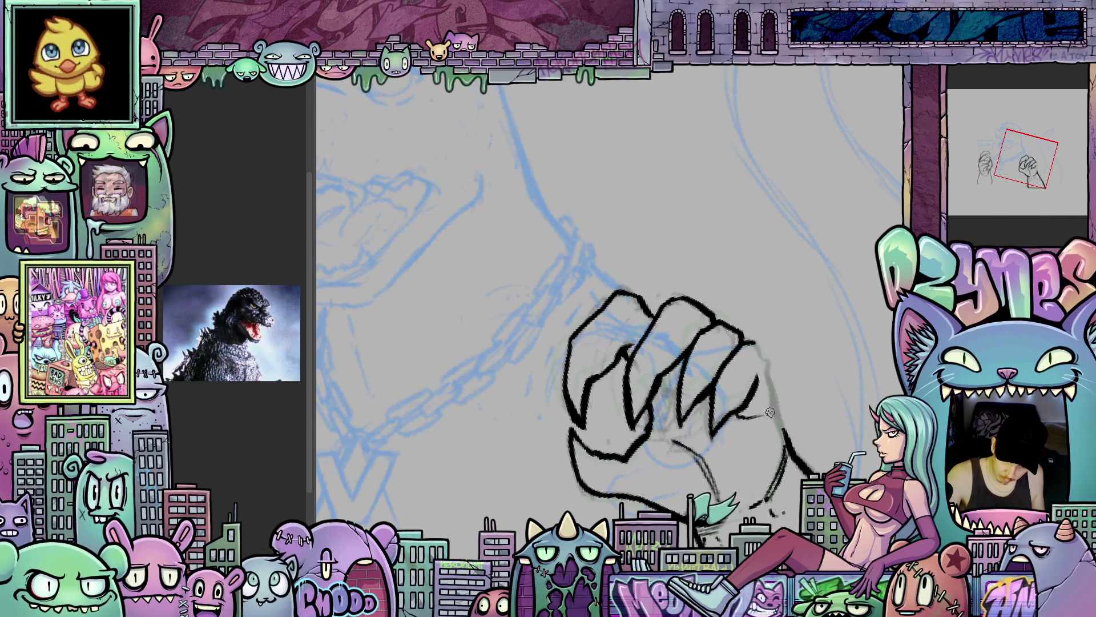
- Ink the fist's right edge, then undo to check the sketch underneath
left_click_drag(756, 379, 759, 434)
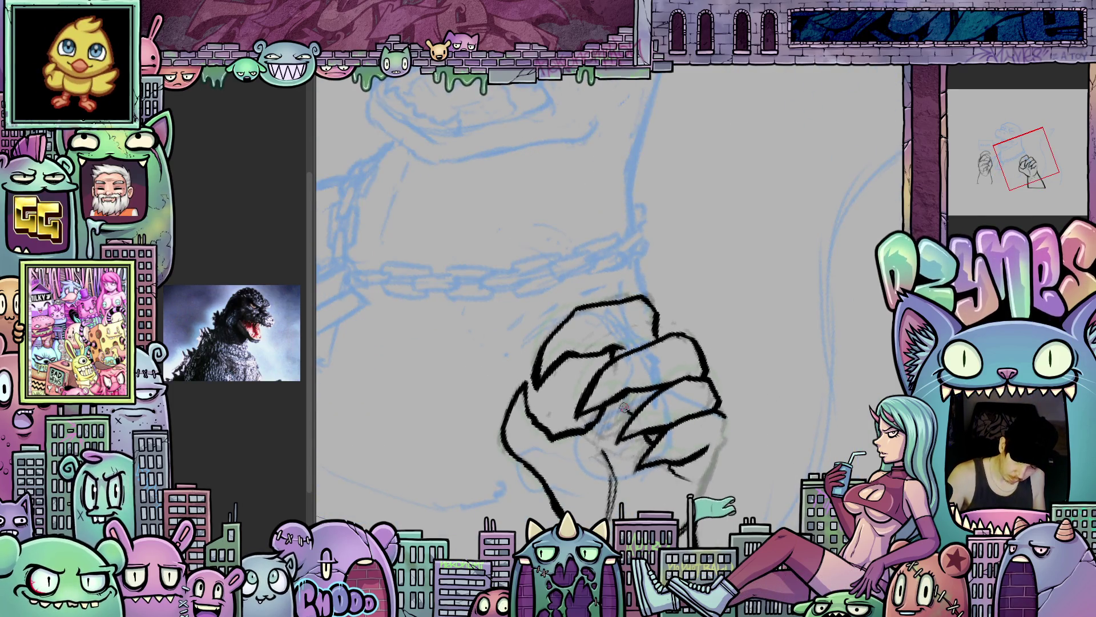
left_click_drag(625, 408, 670, 388)
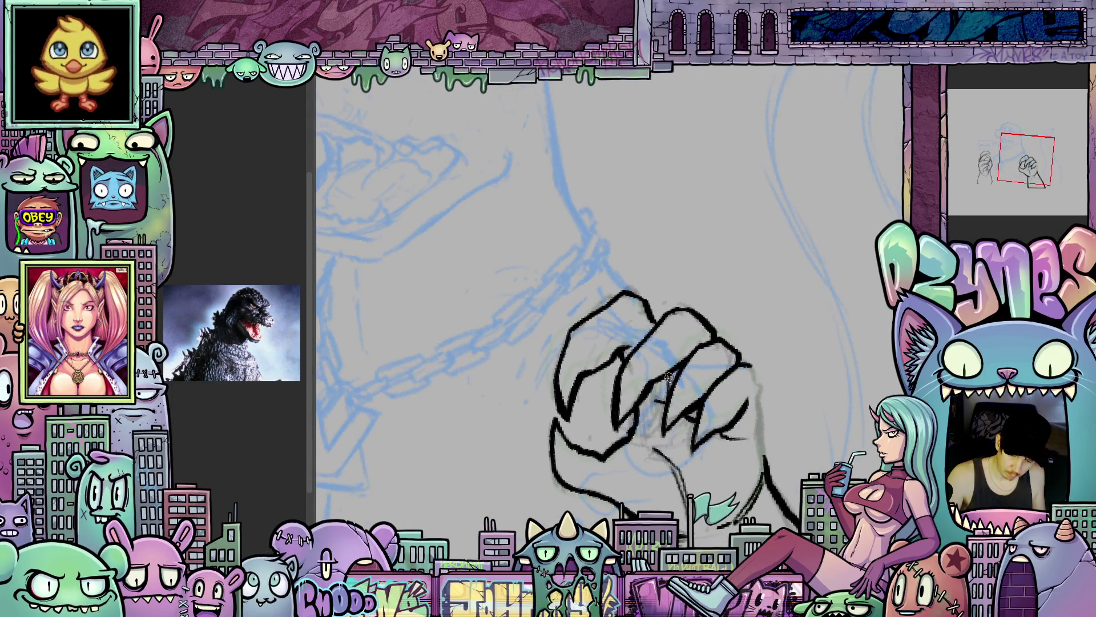
left_click_drag(745, 365, 764, 413)
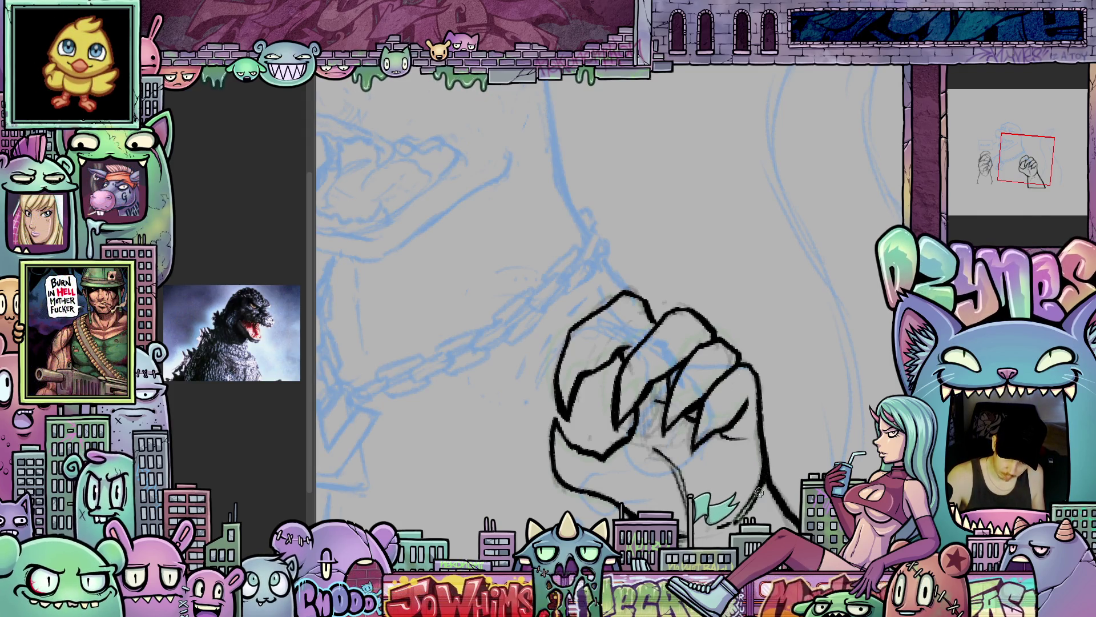
left_click_drag(774, 500, 537, 344)
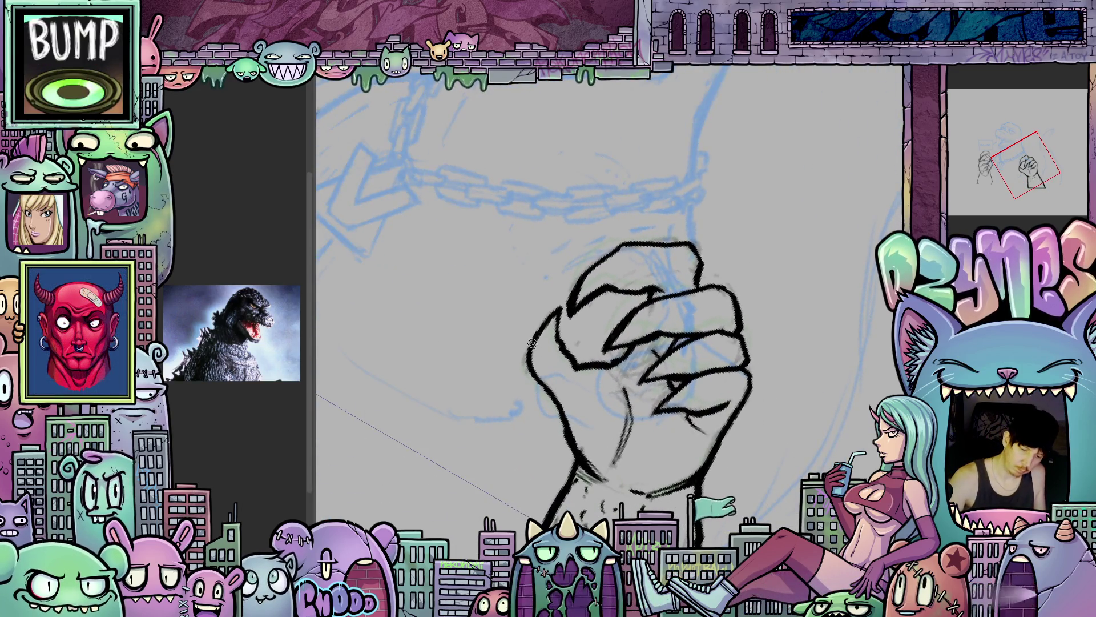
mouse_move(571, 445)
left_mouse_down()
mouse_move(774, 334)
mouse_move(635, 399)
left_mouse_up()
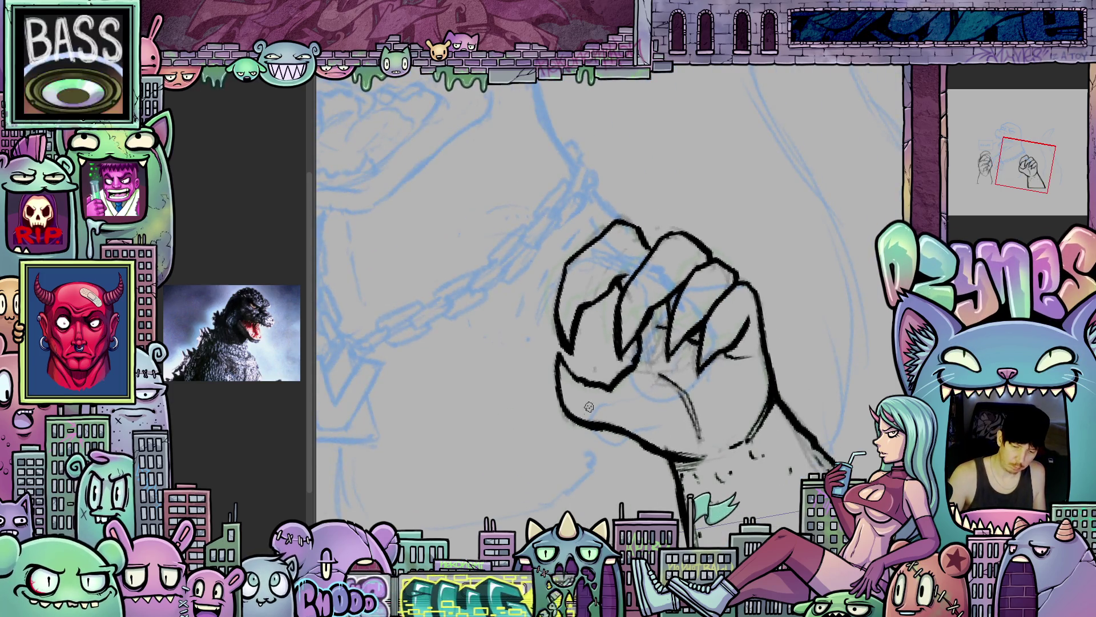
scroll(546, 377, "down", 4)
mouse_move(669, 388)
left_mouse_down()
mouse_move(657, 394)
mouse_move(720, 424)
left_mouse_up()
scroll(670, 406, "up", 3)
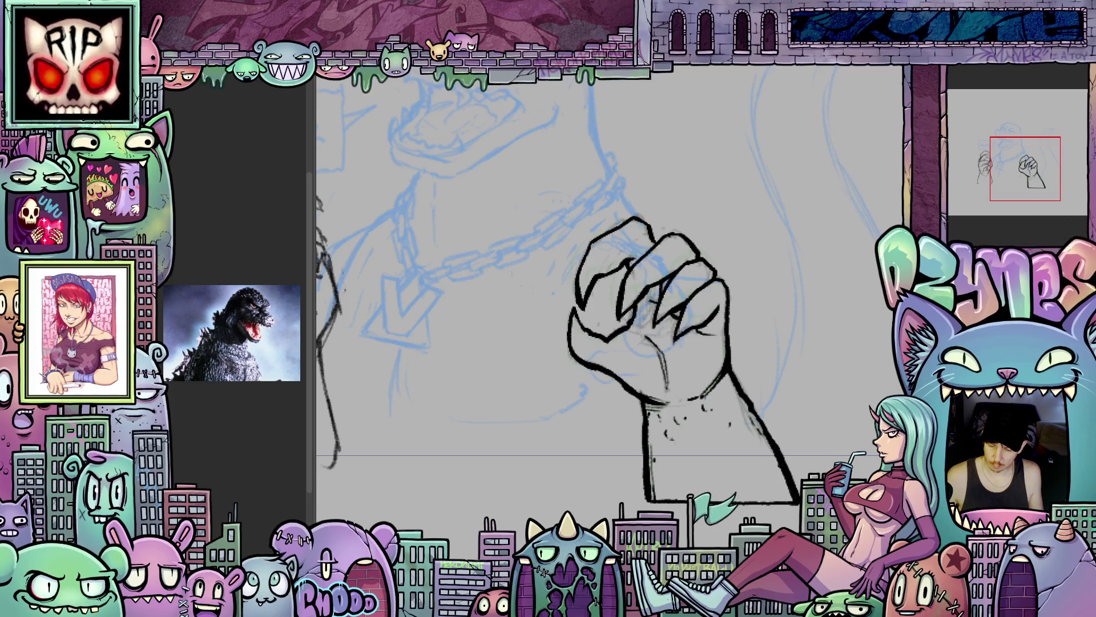
key("ctrl+z")
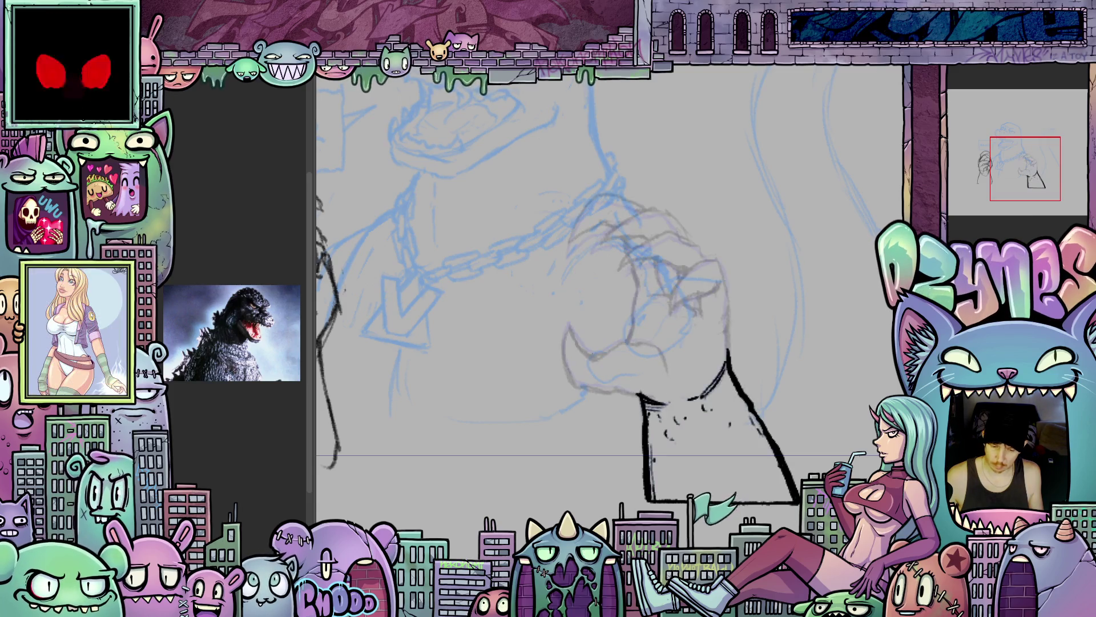
- Toggle the fist's ink on and off, ending on the purple guide-line version
scroll(699, 367, "up", 2)
left_click_drag(637, 466, 693, 491)
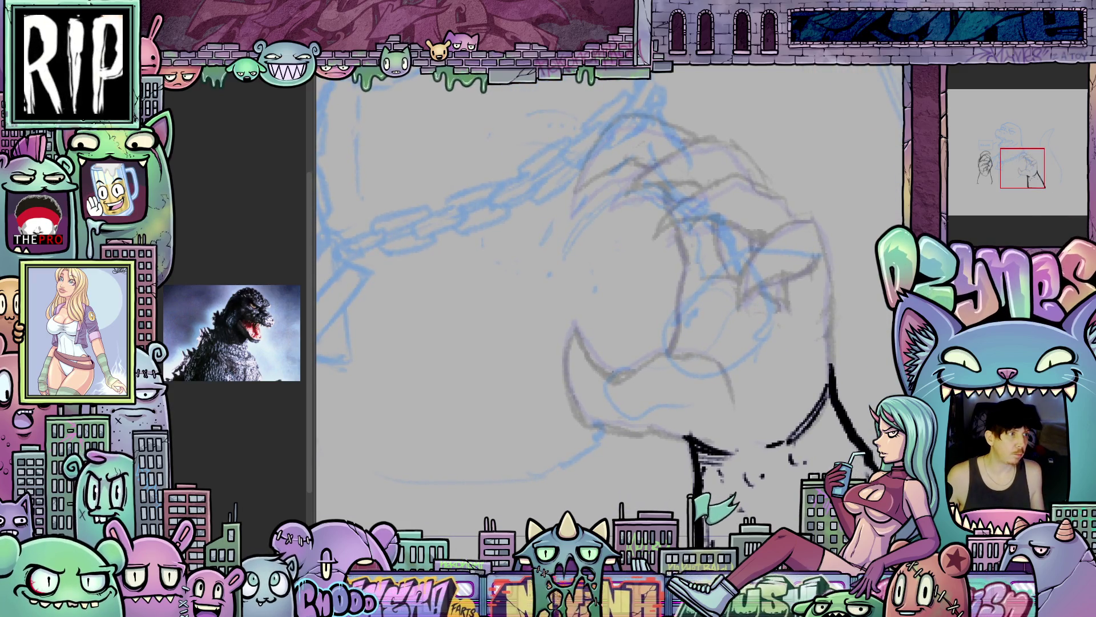
key("ctrl+shift+z")
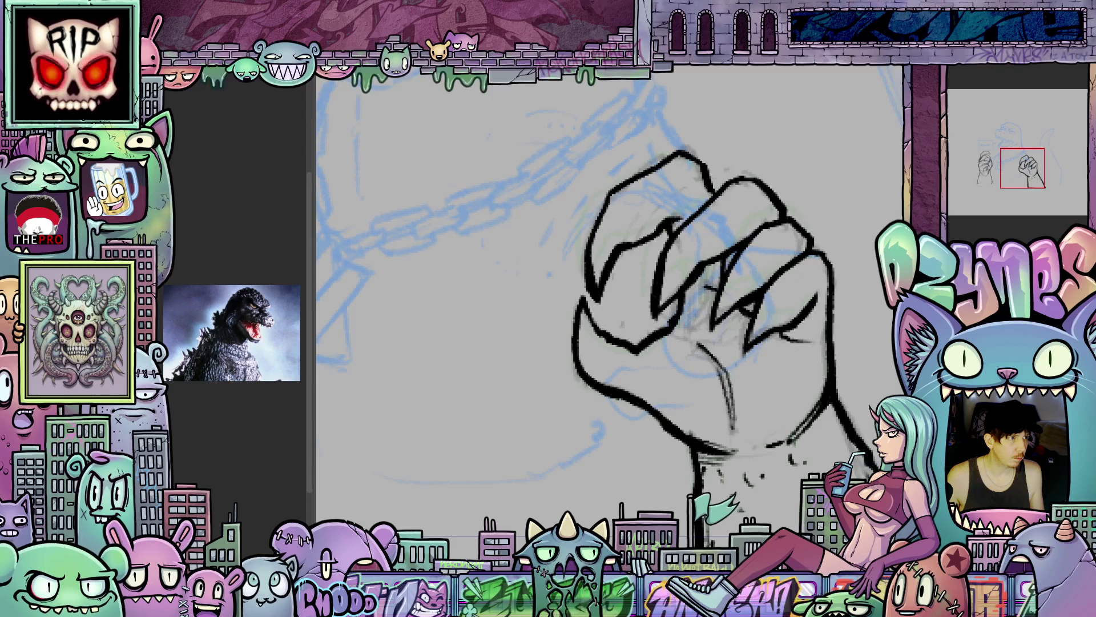
key("ctrl+z")
key("ctrl+shift+z")
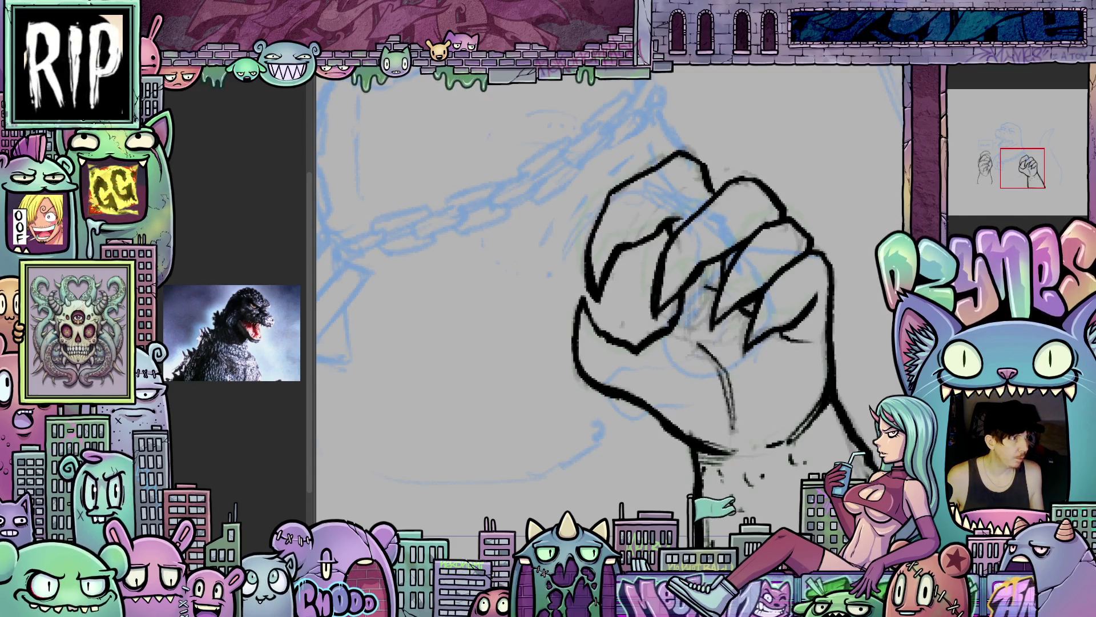
key("ctrl+z")
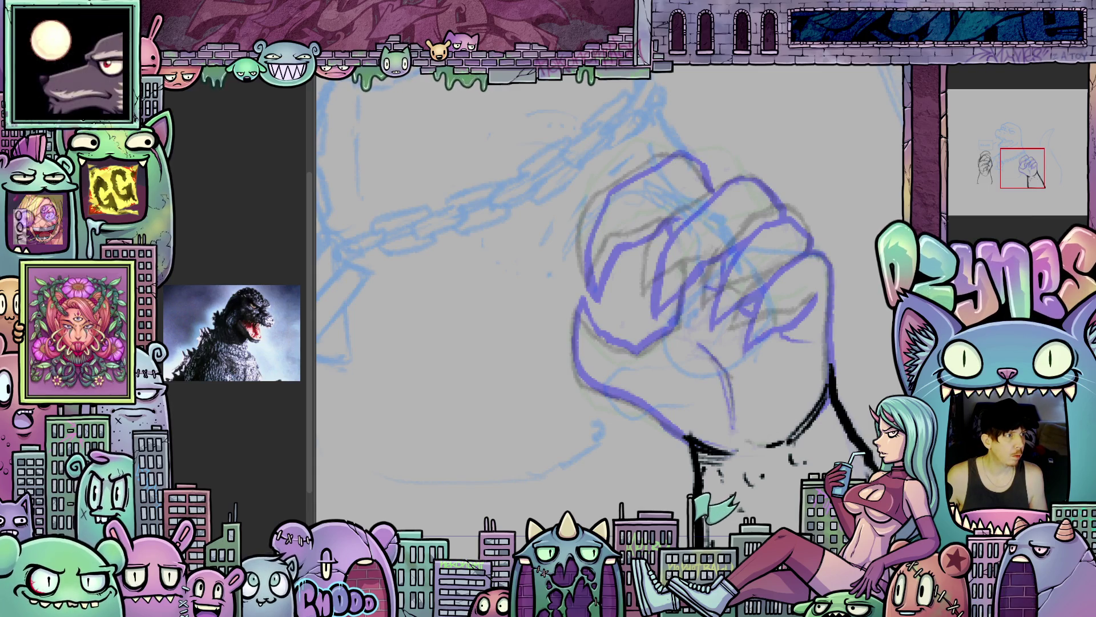
key("ctrl+z")
key("ctrl+shift+z")
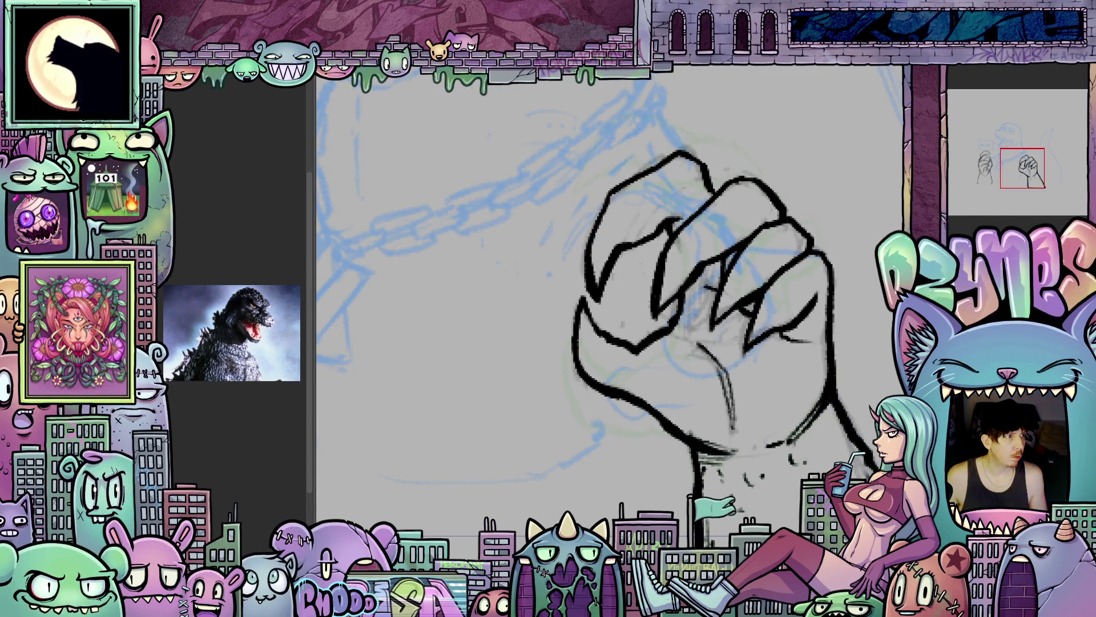
key("ctrl+z")
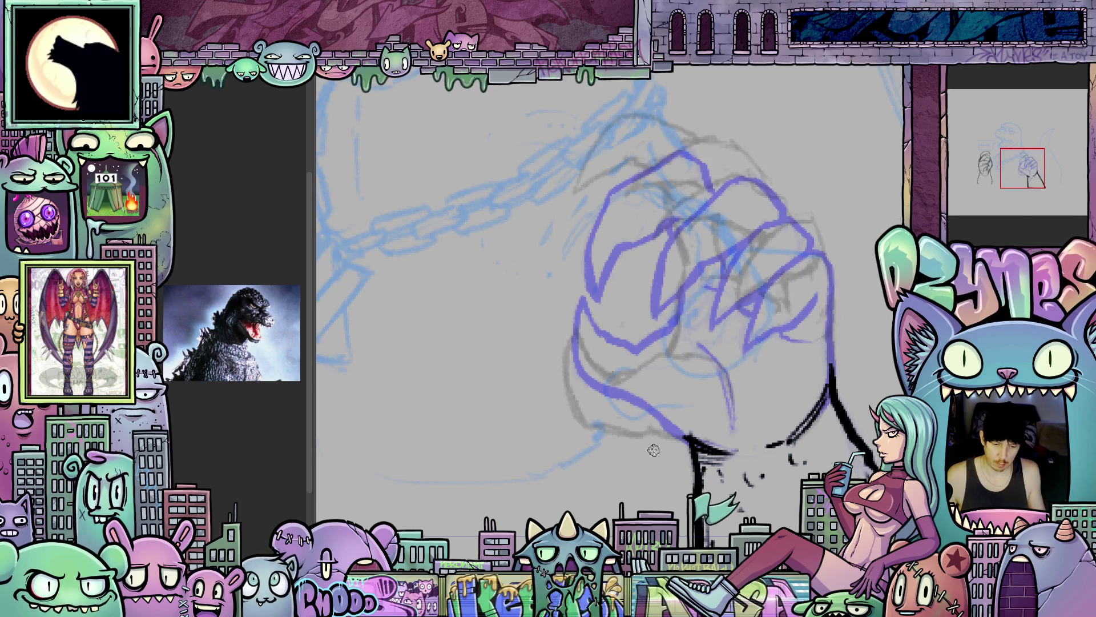
left_click_drag(671, 439, 643, 443)
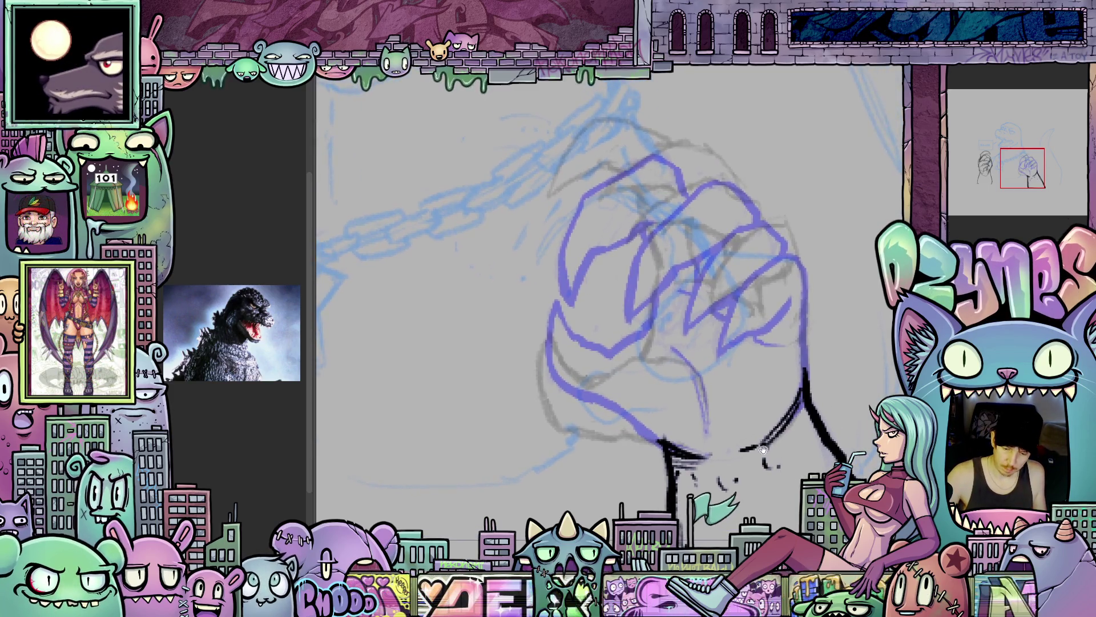
- Ink a bold hooked black stroke along the fist's lower-left edge, with an inner stroke
left_click_drag(688, 360, 679, 350)
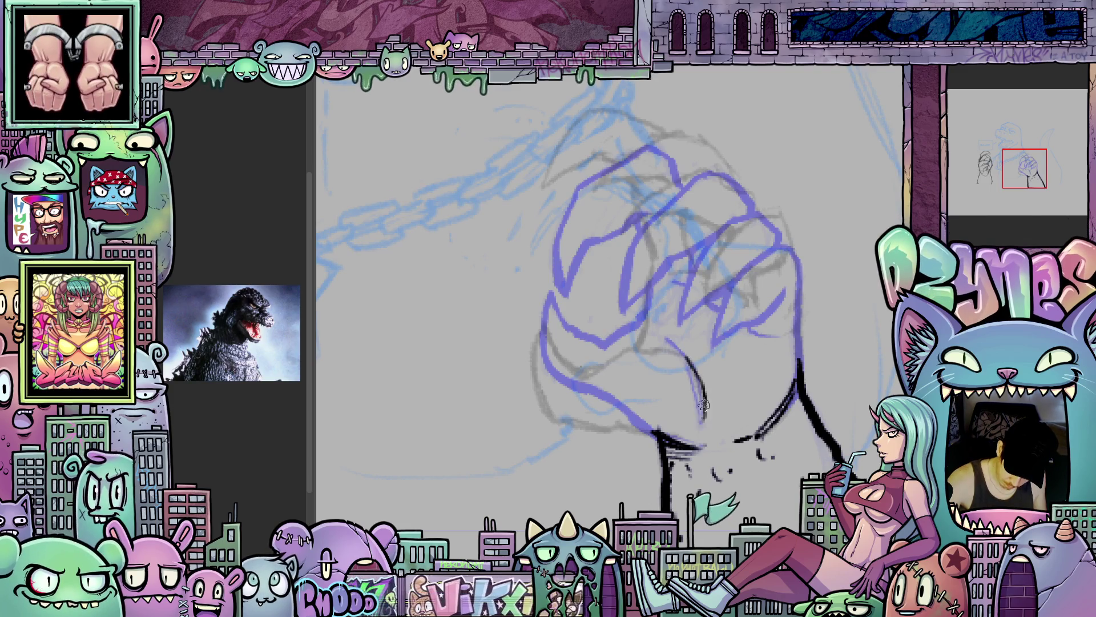
mouse_move(721, 417)
left_mouse_down()
mouse_move(763, 442)
mouse_move(760, 377)
left_mouse_up()
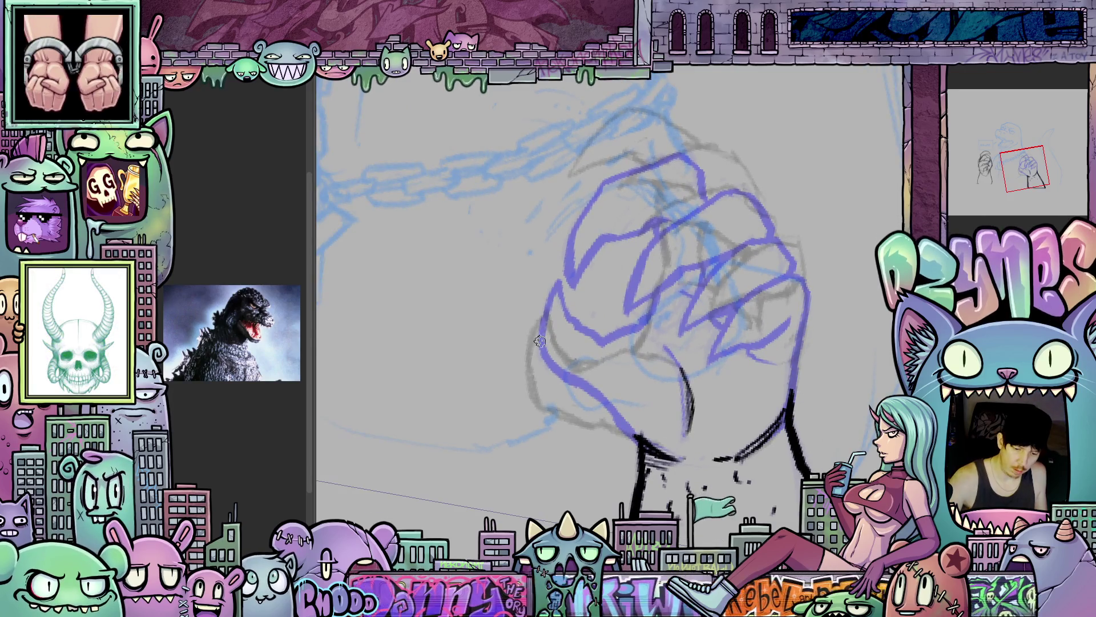
left_click_drag(542, 316, 532, 401)
mouse_move(541, 324)
left_mouse_down()
mouse_move(535, 401)
mouse_move(553, 342)
mouse_move(576, 374)
left_mouse_up()
- Rotate and shift the canvas view until the fist stands upright
mouse_move(681, 448)
left_mouse_down()
mouse_move(654, 424)
mouse_move(728, 365)
left_mouse_up()
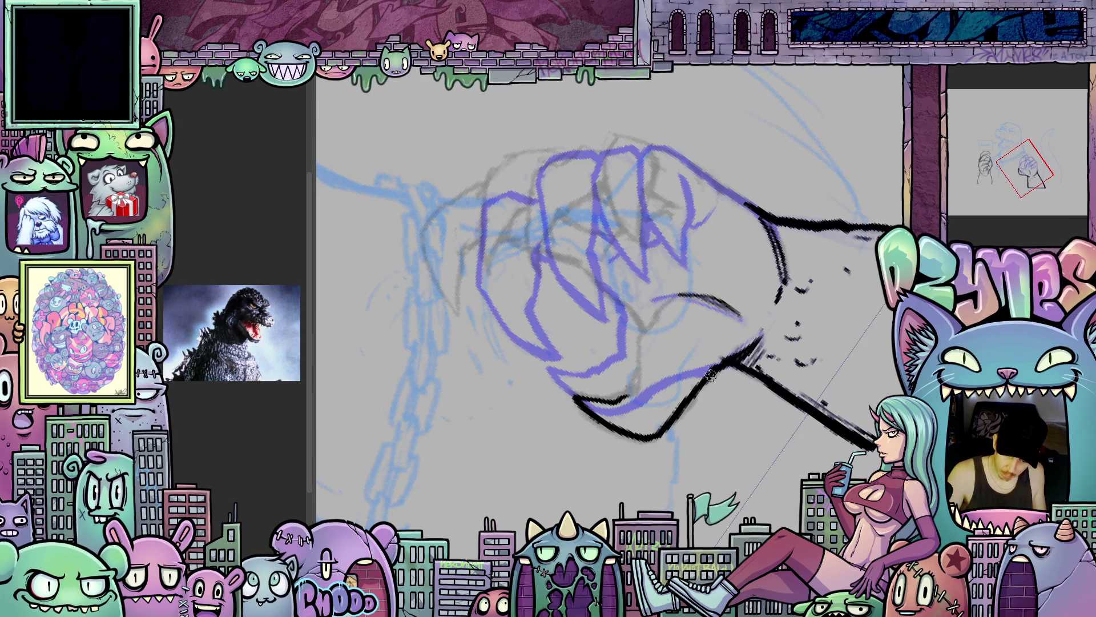
mouse_move(778, 327)
left_mouse_down()
mouse_move(748, 442)
mouse_move(599, 387)
mouse_move(622, 366)
left_mouse_up()
left_click_drag(687, 338, 760, 440)
mouse_move(625, 329)
left_mouse_down()
mouse_move(666, 380)
mouse_move(682, 342)
mouse_move(785, 363)
mouse_move(760, 392)
mouse_move(748, 383)
mouse_move(757, 394)
mouse_move(780, 297)
left_mouse_up()
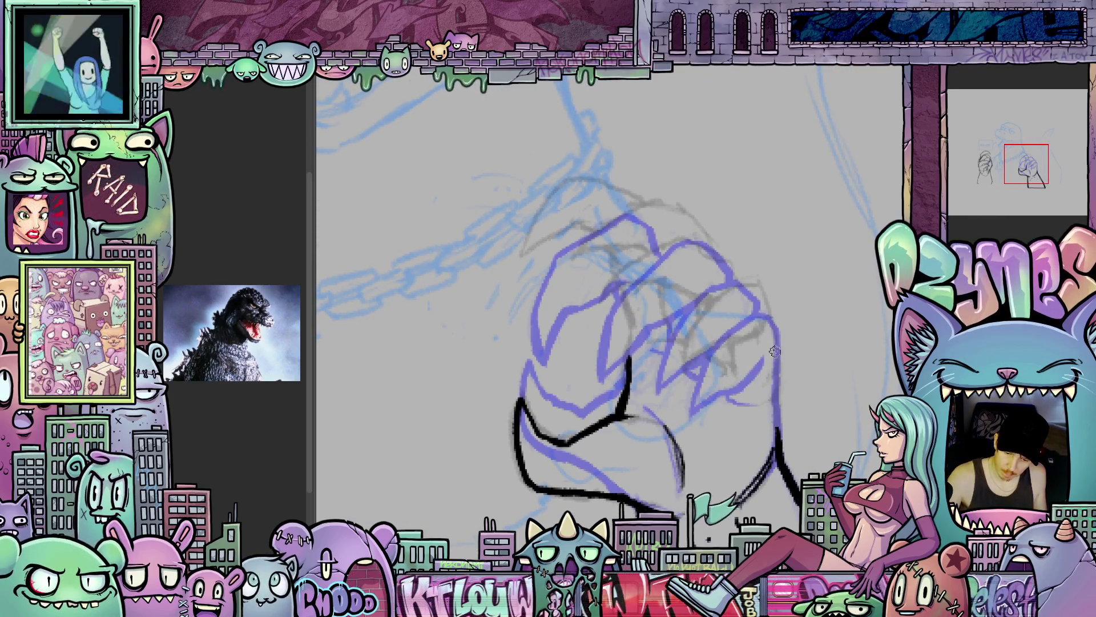
- Ink the fist's right edge and a short stroke on it, rotating the view around the fist
mouse_move(777, 400)
left_mouse_down()
mouse_move(784, 311)
mouse_move(767, 280)
left_mouse_up()
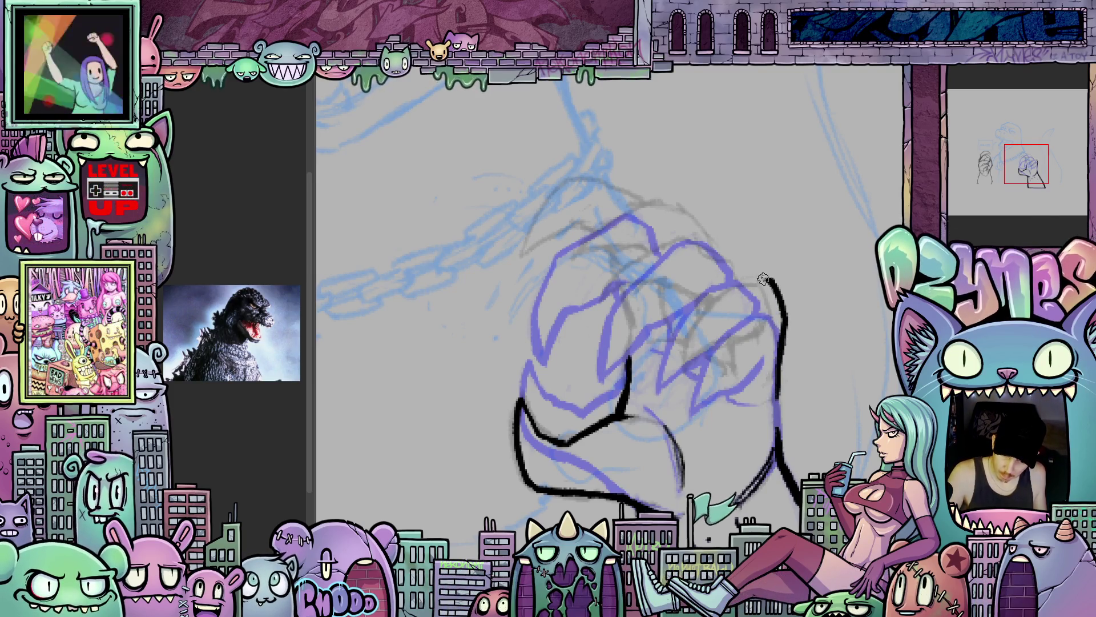
mouse_move(683, 374)
left_mouse_down()
mouse_move(677, 208)
mouse_move(605, 288)
mouse_move(607, 325)
mouse_move(622, 293)
left_mouse_up()
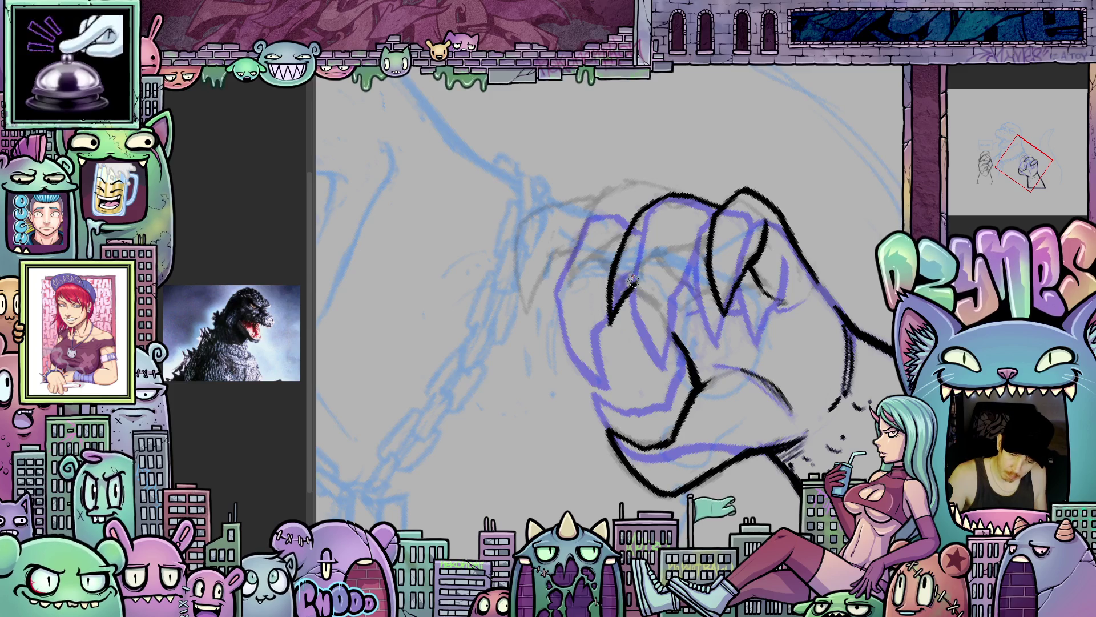
left_click_drag(676, 249, 734, 345)
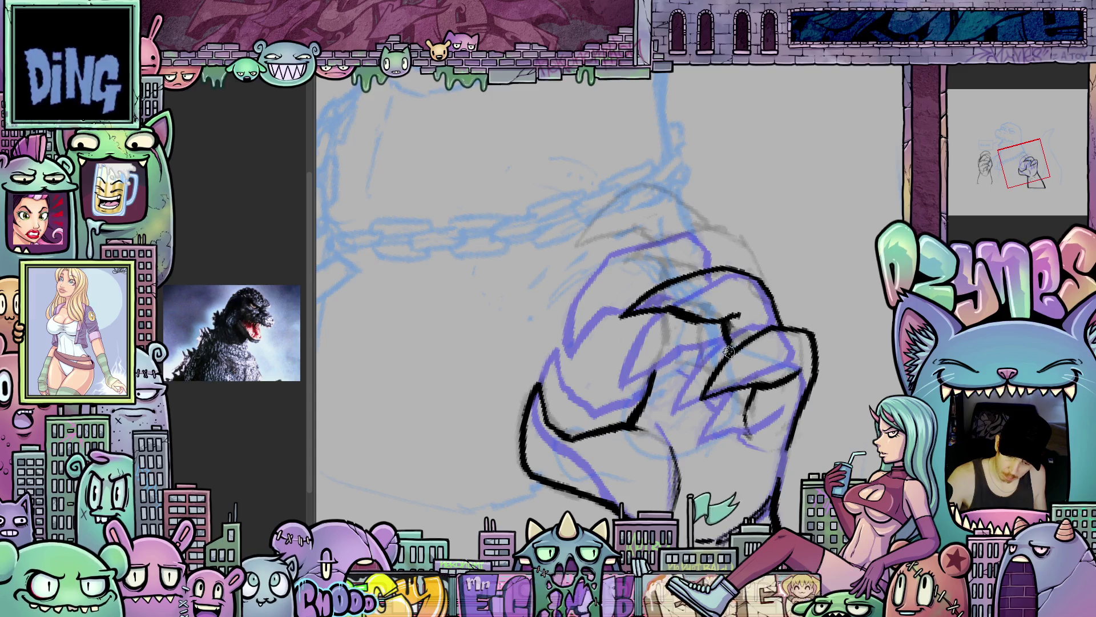
mouse_move(724, 393)
left_mouse_down()
mouse_move(745, 437)
mouse_move(792, 427)
mouse_move(782, 360)
left_mouse_up()
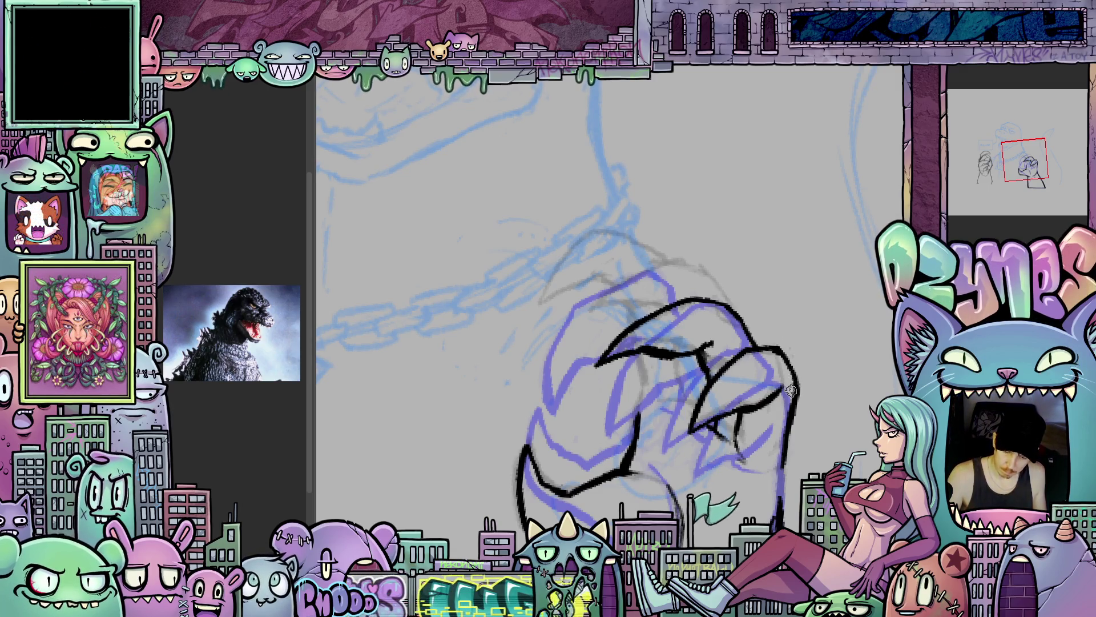
- Ink curved claw outlines sweeping down toward the palm and back up from the tips
left_click_drag(760, 423, 776, 430)
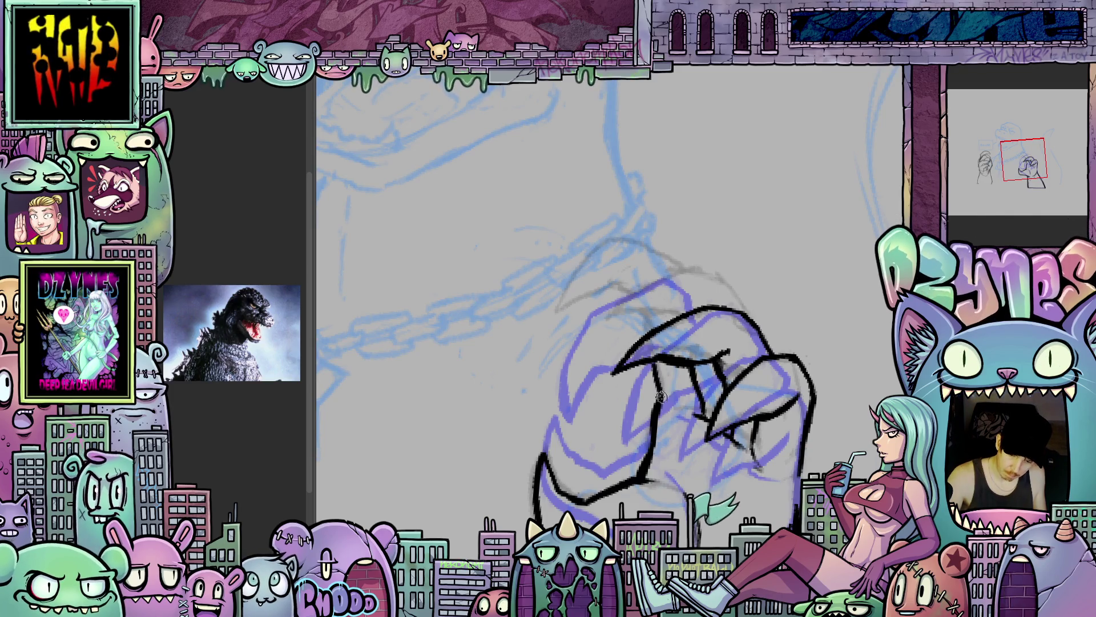
mouse_move(667, 398)
left_mouse_down()
mouse_move(680, 431)
mouse_move(768, 459)
left_mouse_up()
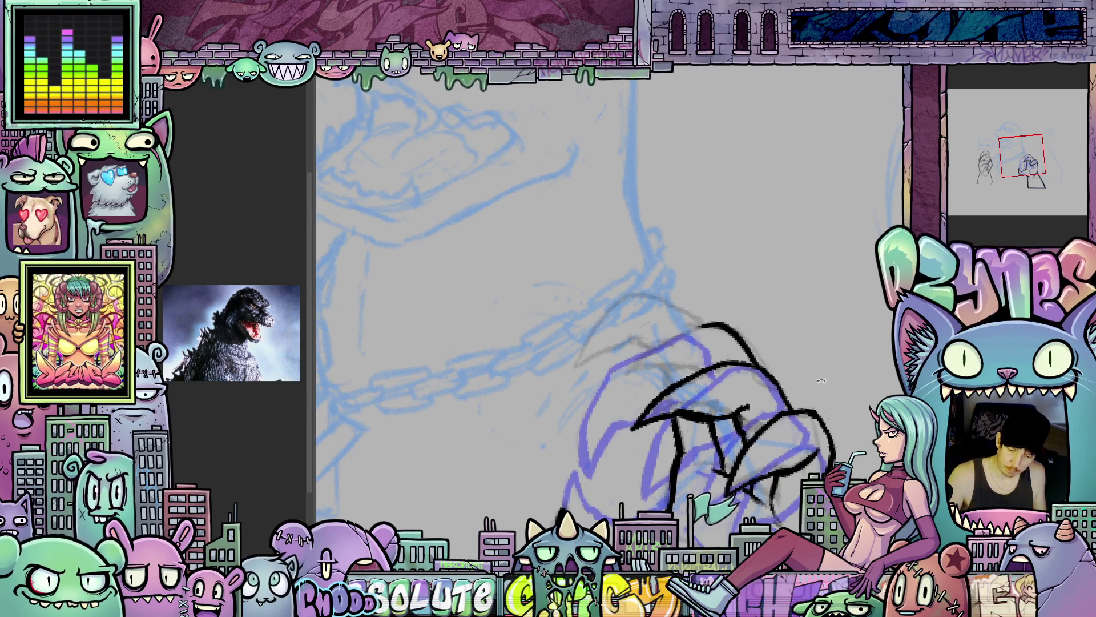
left_click_drag(821, 380, 714, 271)
mouse_move(656, 335)
left_mouse_down()
mouse_move(645, 377)
mouse_move(688, 338)
left_mouse_up()
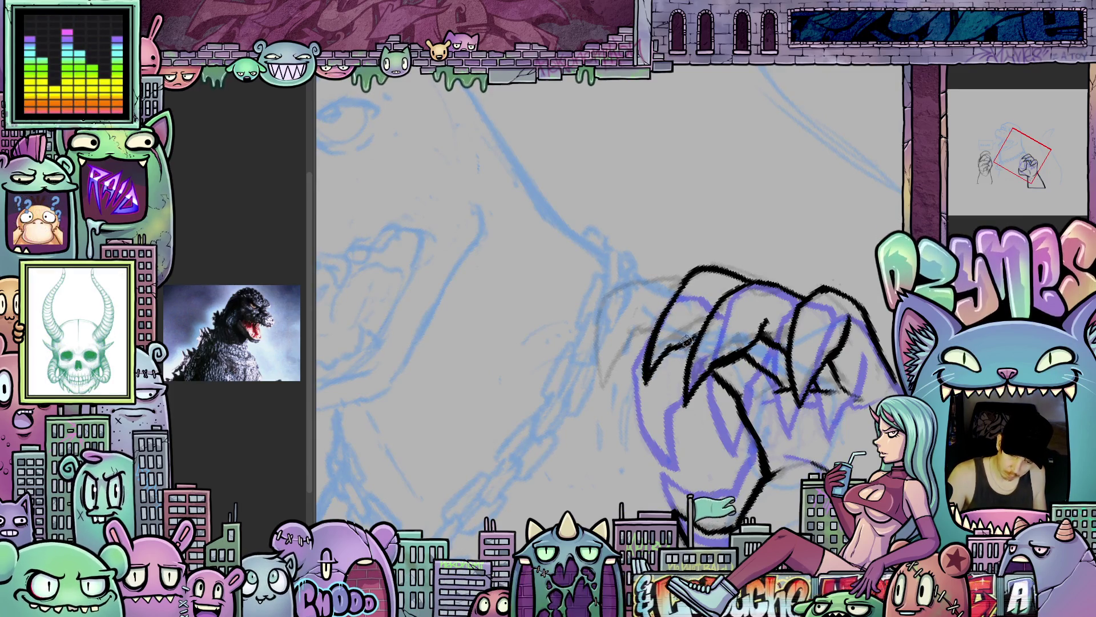
left_click_drag(762, 312, 786, 346)
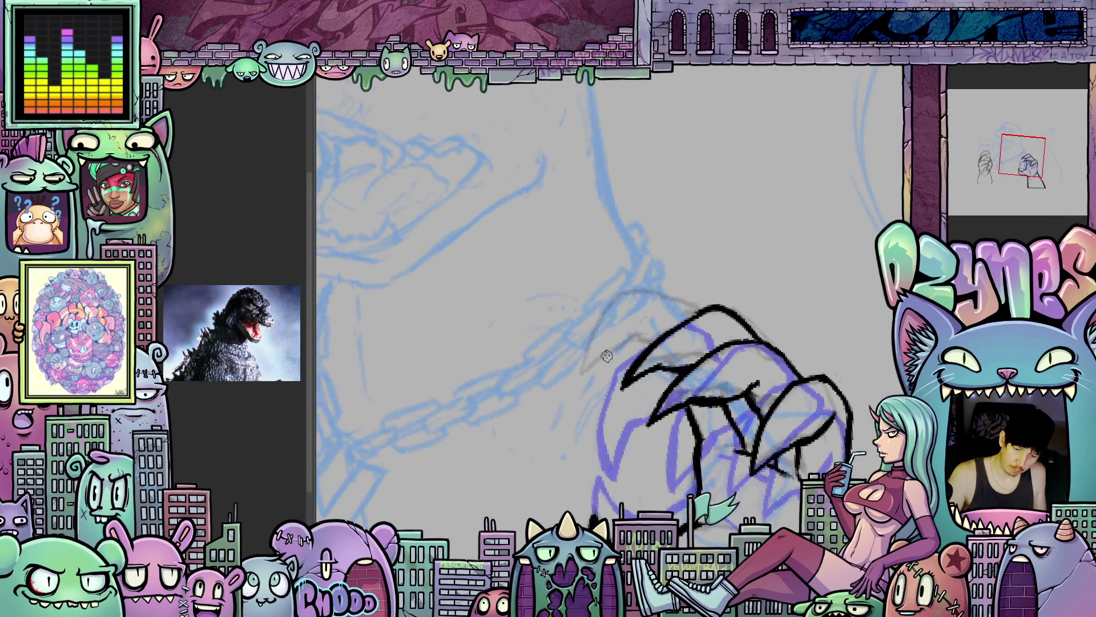
left_click_drag(614, 299, 581, 366)
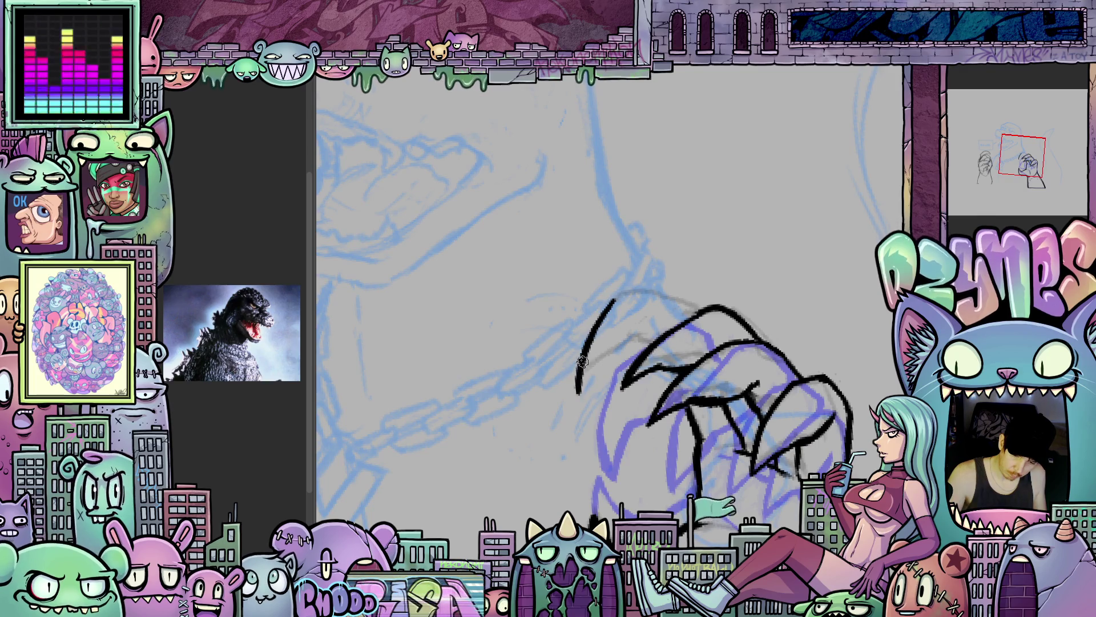
mouse_move(581, 390)
left_mouse_down()
mouse_move(651, 339)
mouse_move(632, 356)
left_mouse_up()
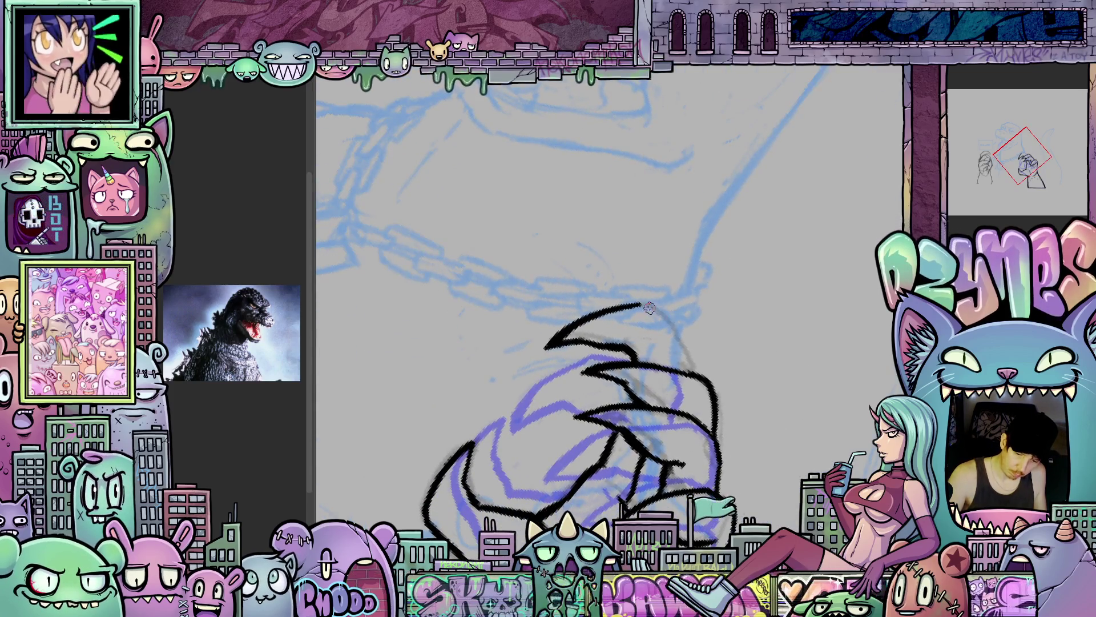
- Ink another claw outline on the hand, then rotate about 20° and reframe the lower hand
mouse_move(665, 323)
left_mouse_down()
mouse_move(645, 334)
mouse_move(598, 330)
mouse_move(596, 309)
mouse_move(640, 280)
mouse_move(694, 343)
mouse_move(722, 468)
left_mouse_up()
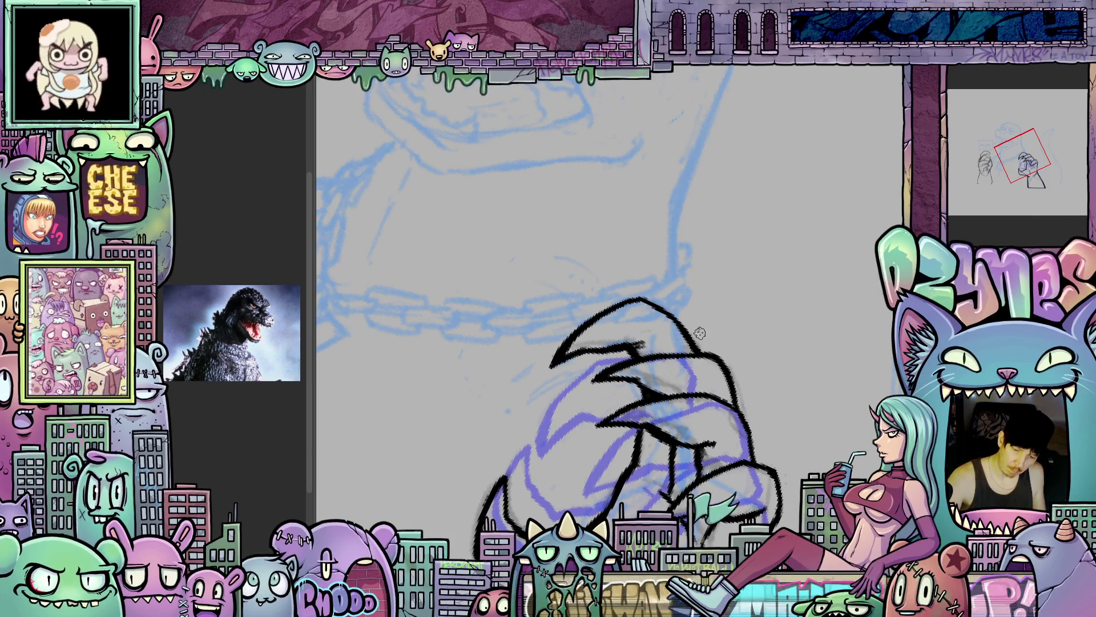
left_click_drag(767, 476, 764, 386)
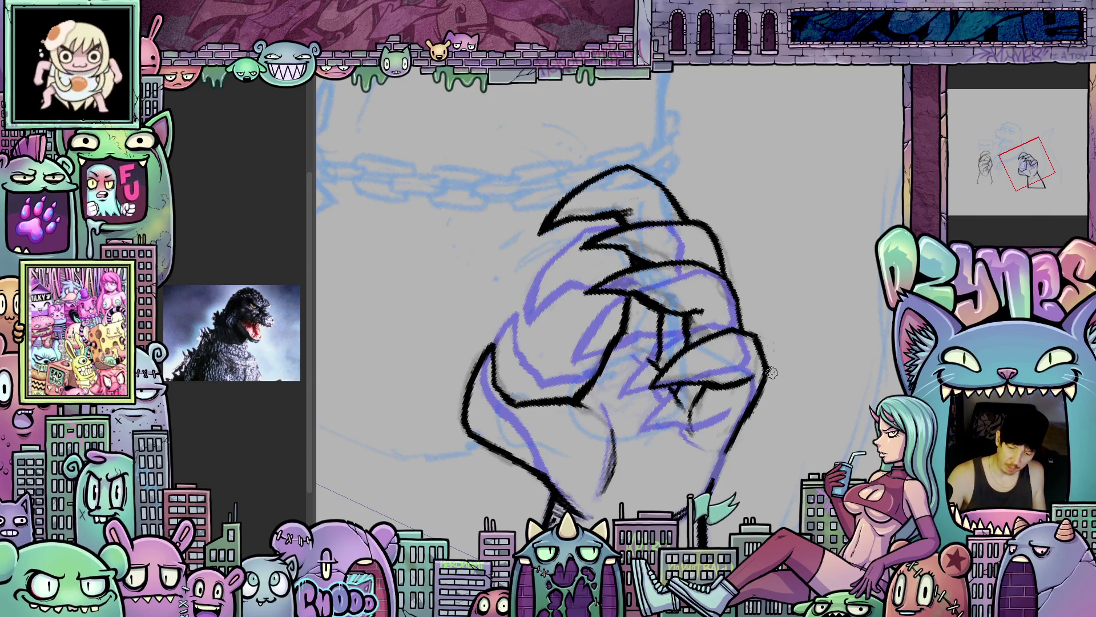
left_click_drag(818, 447, 751, 444)
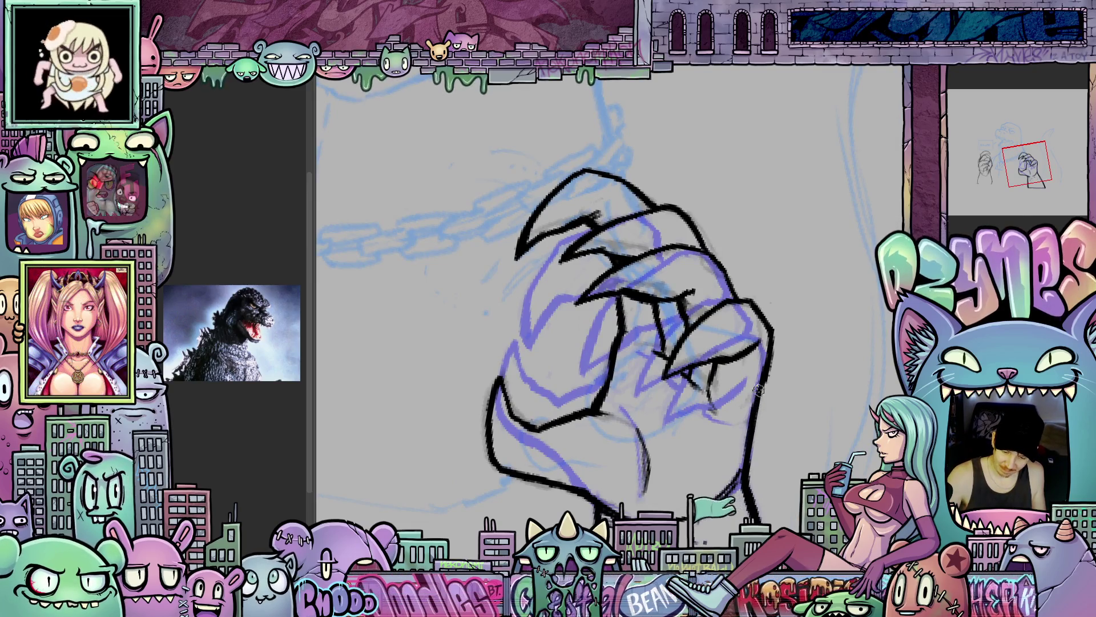
mouse_move(719, 378)
left_mouse_down()
mouse_move(736, 432)
mouse_move(753, 408)
mouse_move(792, 421)
mouse_move(799, 388)
left_mouse_up()
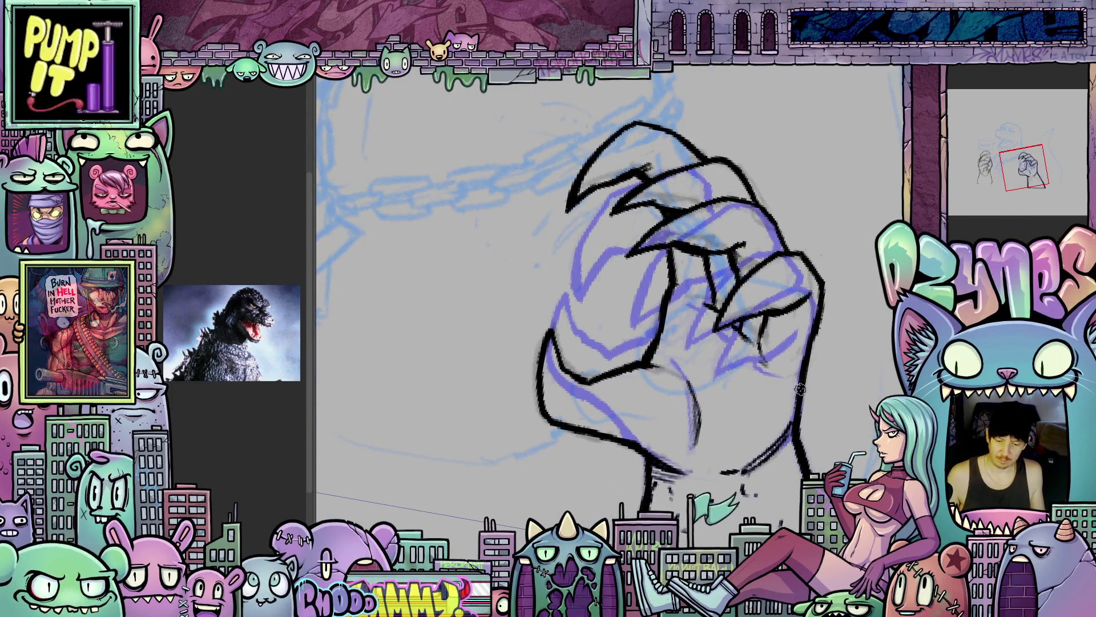
scroll(800, 388, "down", 5)
scroll(784, 376, "up", 3)
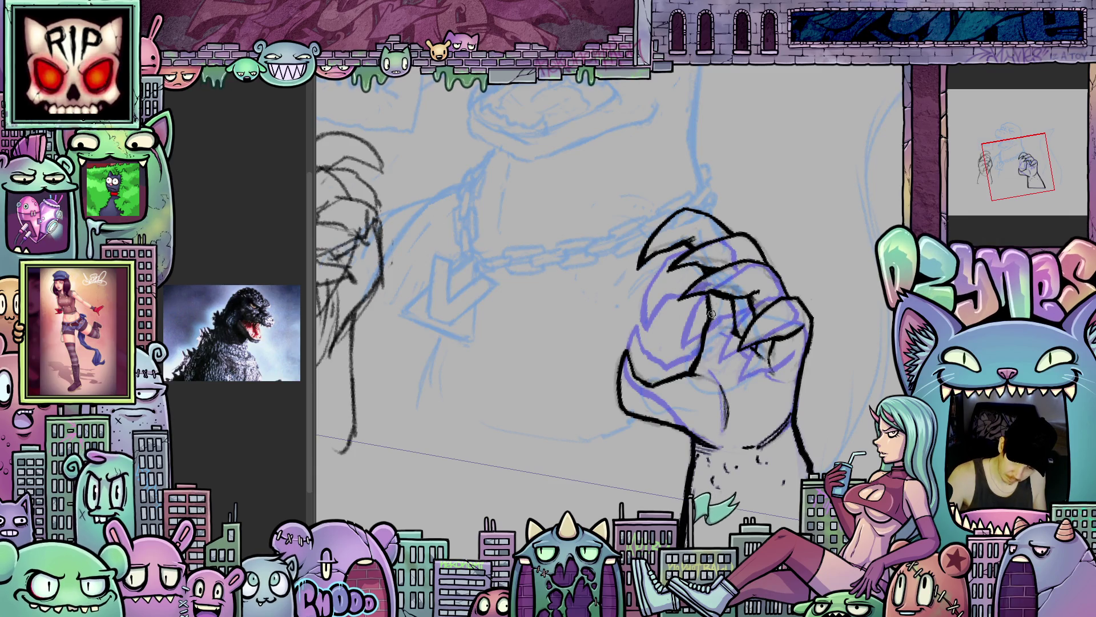
left_click_drag(742, 347, 789, 396)
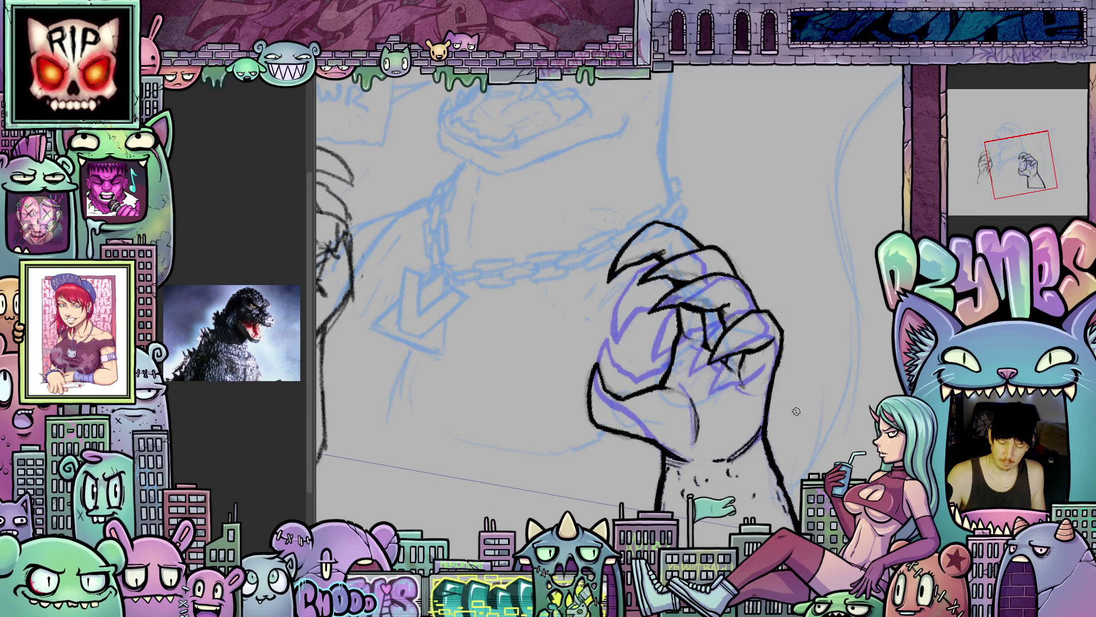
key("Left")
key("Right")
key("Left")
key("Right")
key("Left")
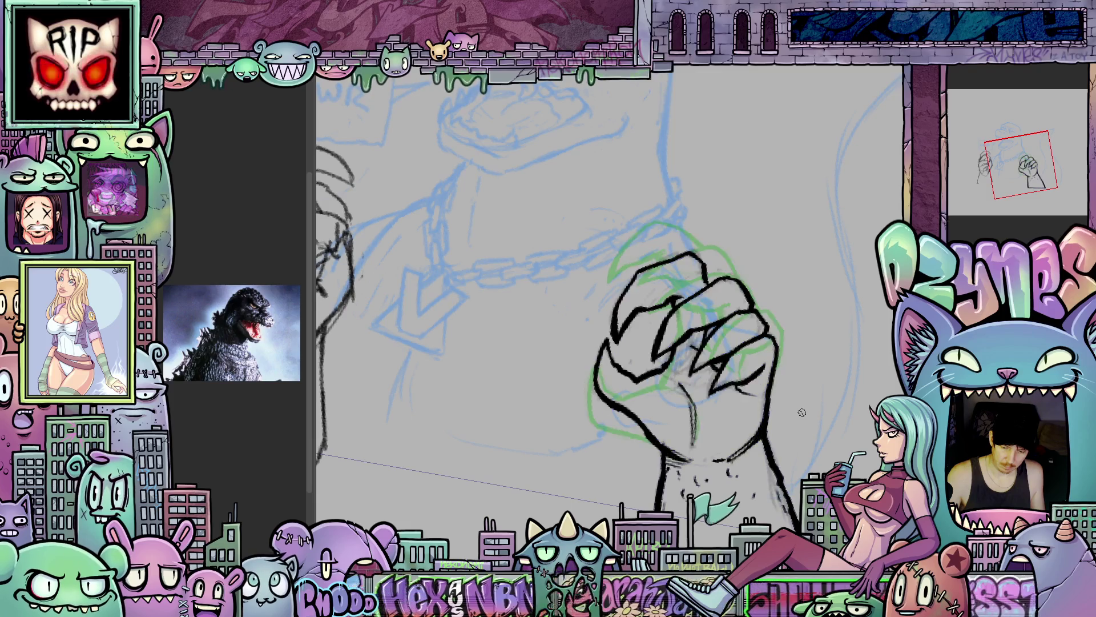
key("Right")
key("Left")
key("Right")
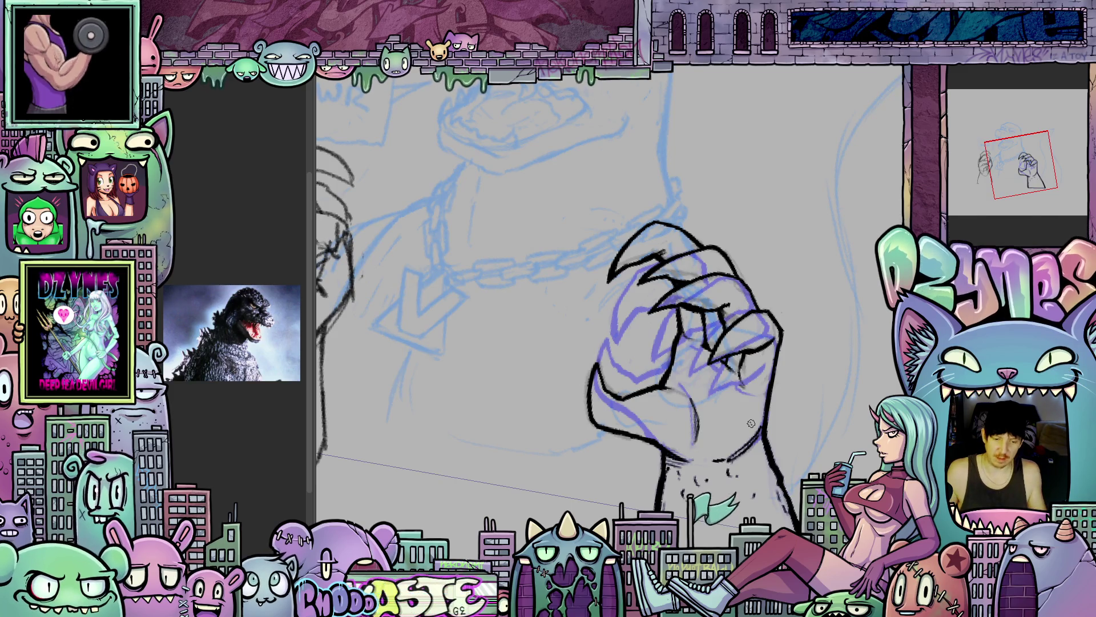
scroll(751, 423, "down", 5)
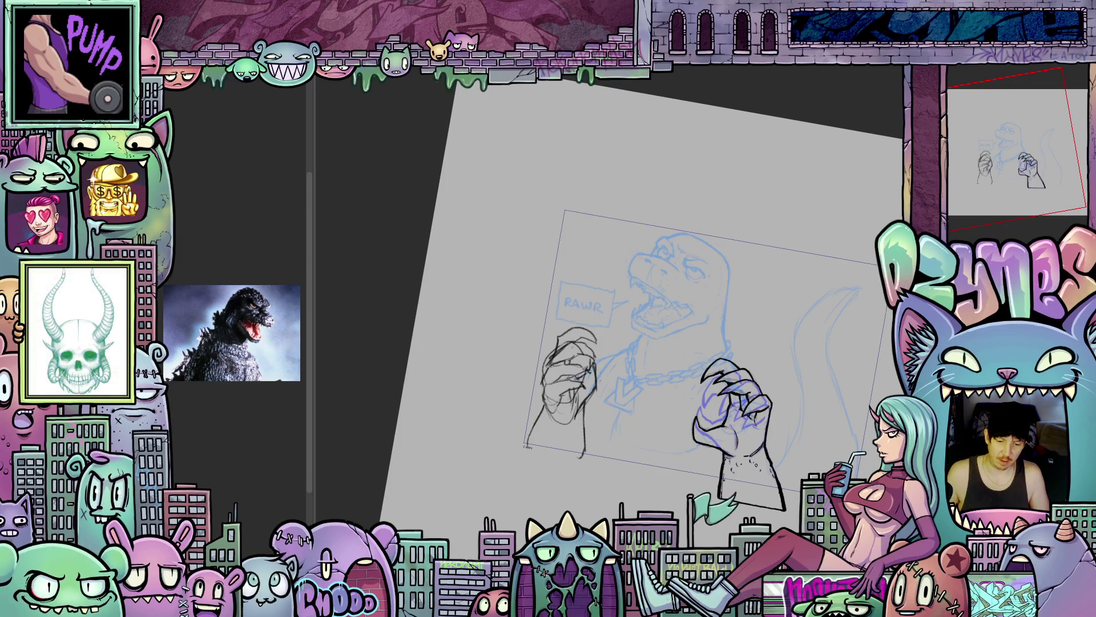
scroll(589, 270, "up", 5)
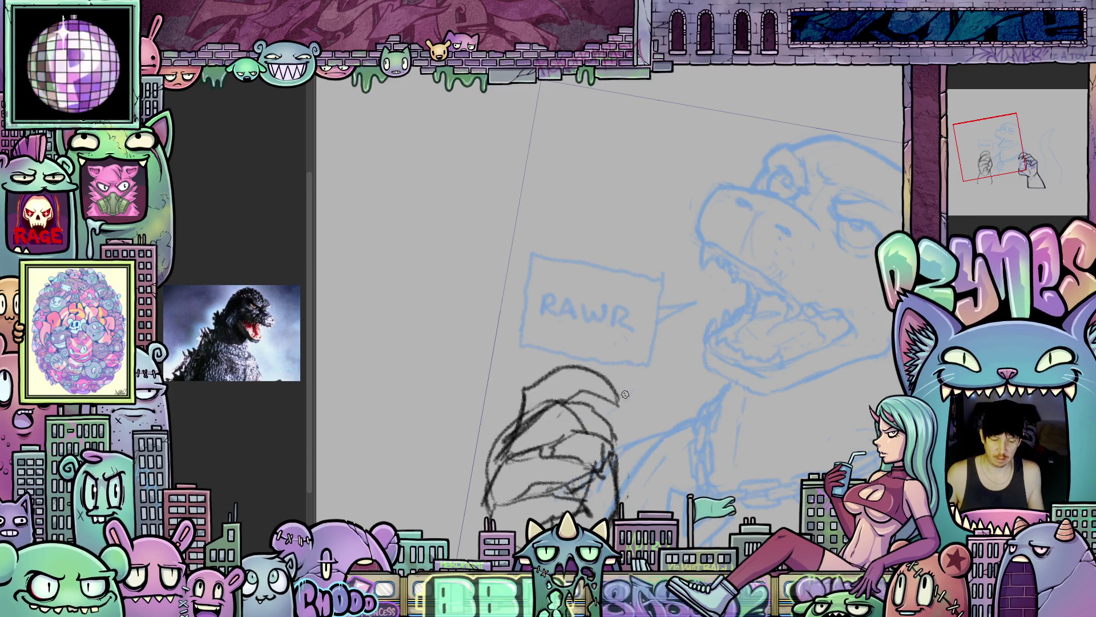
scroll(625, 394, "down", 5)
key("5")
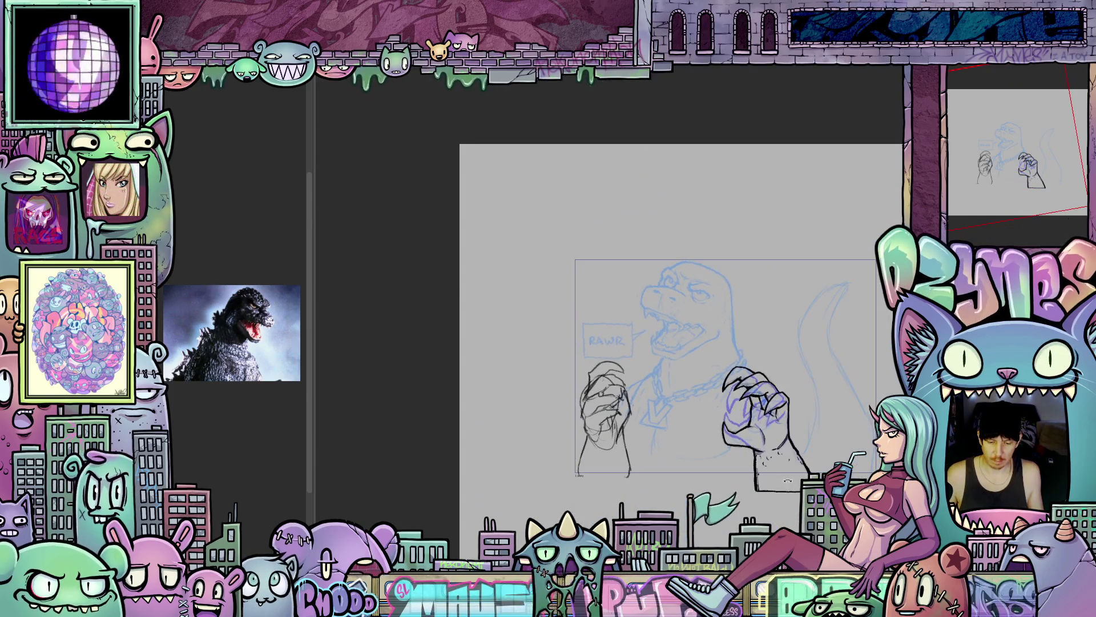
left_click_drag(787, 480, 779, 490)
key("5")
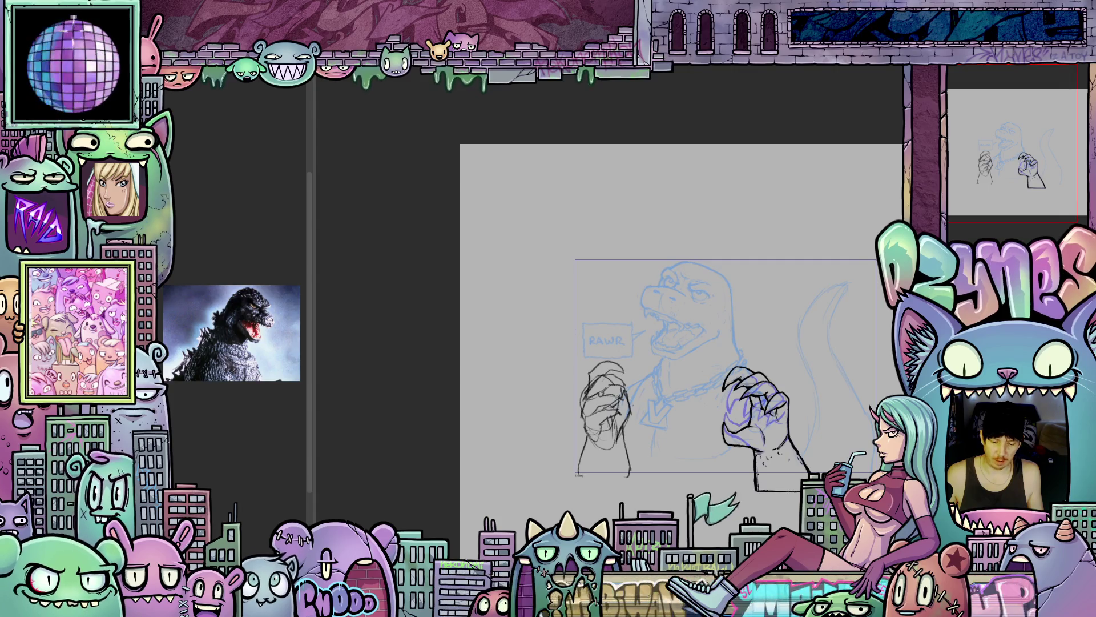
scroll(691, 461, "up", 6)
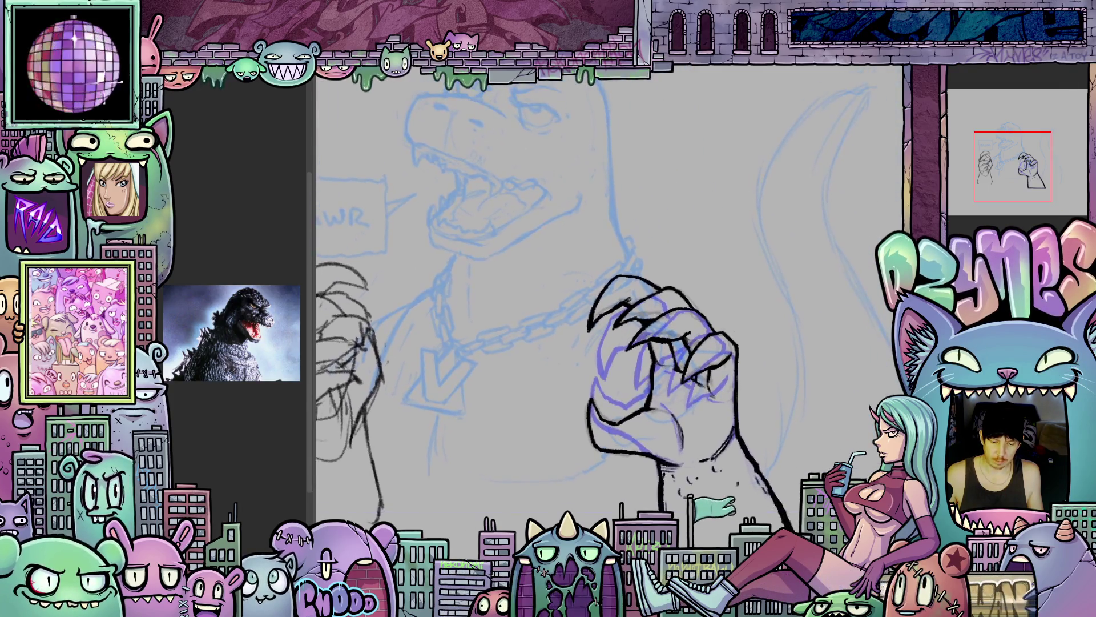
scroll(722, 498, "down", 5)
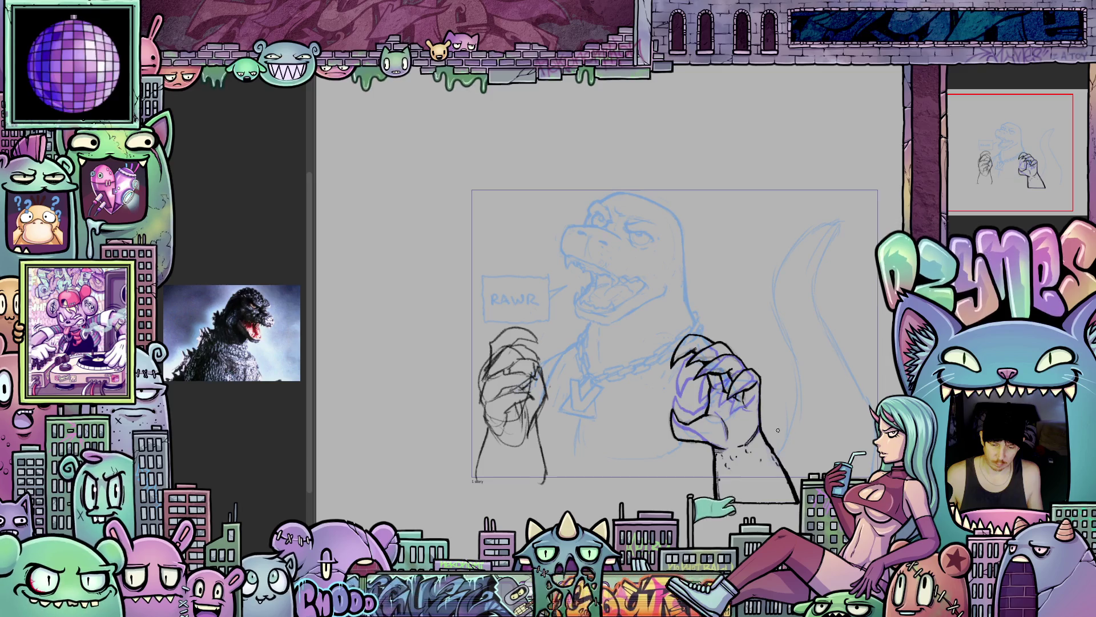
scroll(778, 430, "up", 4)
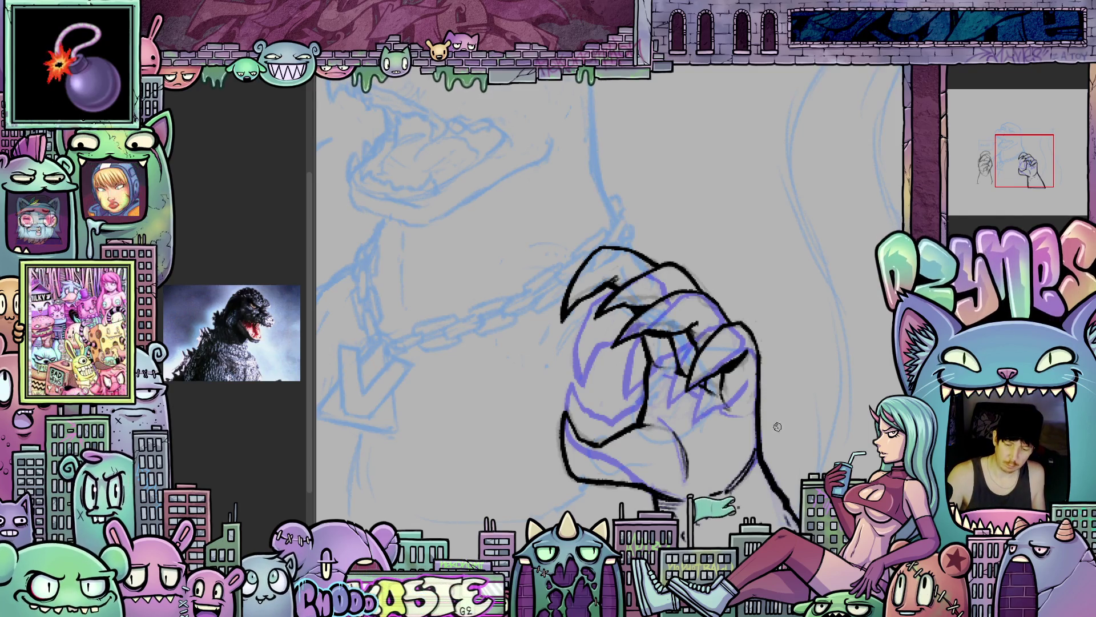
scroll(777, 426, "down", 5)
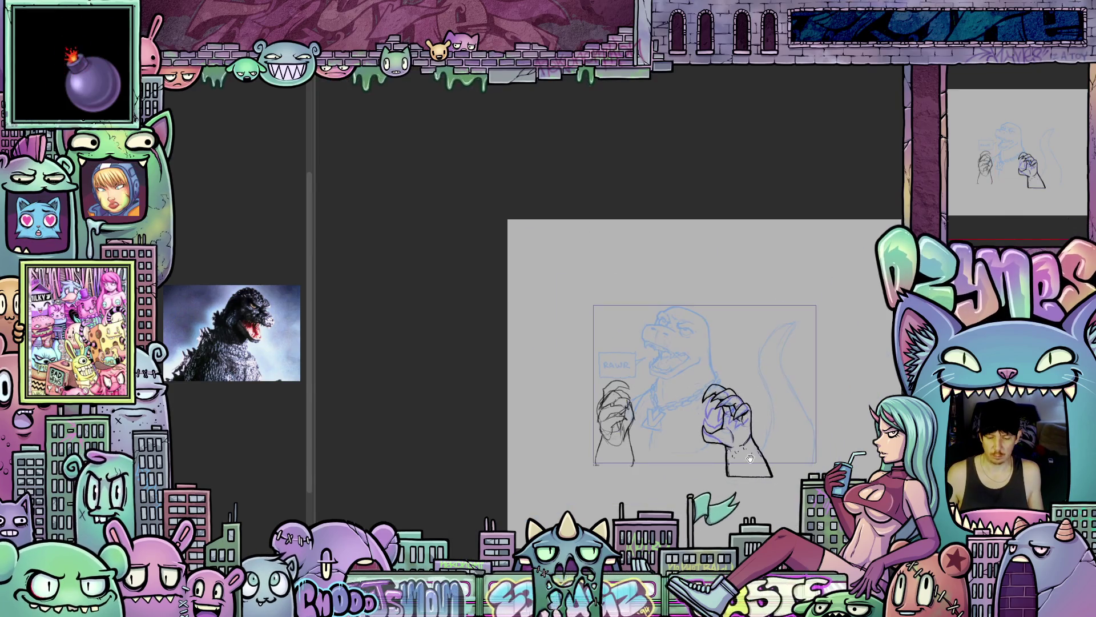
scroll(750, 459, "up", 5)
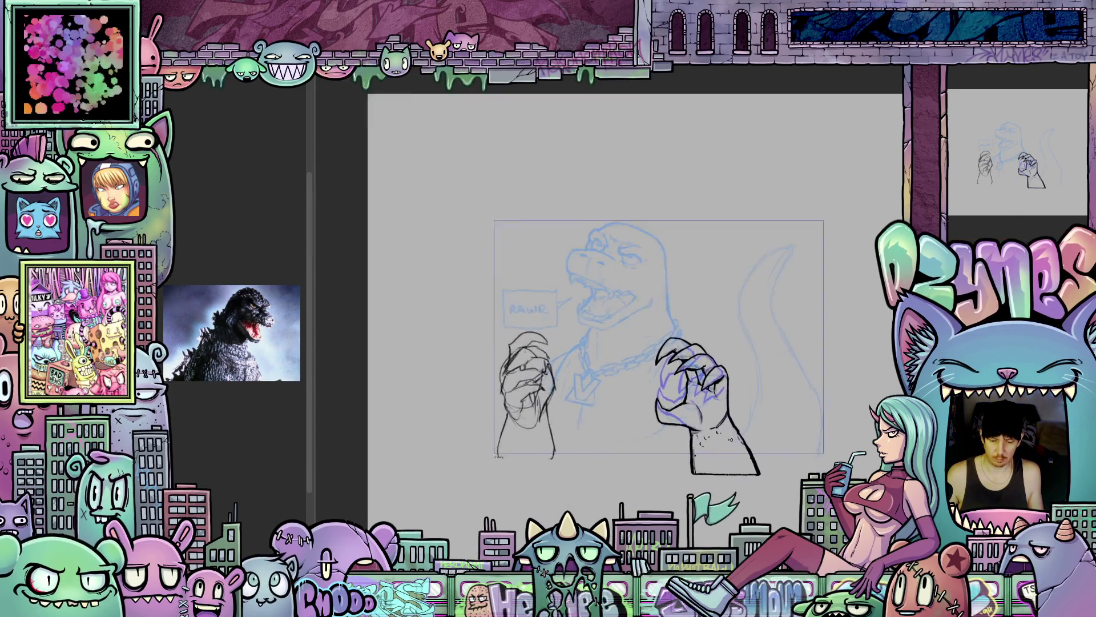
scroll(731, 439, "up", 3)
key("ctrl+y")
- Flip between the claw and fist frames, ending on the clenched fist, and zoom in slightly
key("ctrl+z")
key("ctrl+y")
key("ctrl+z")
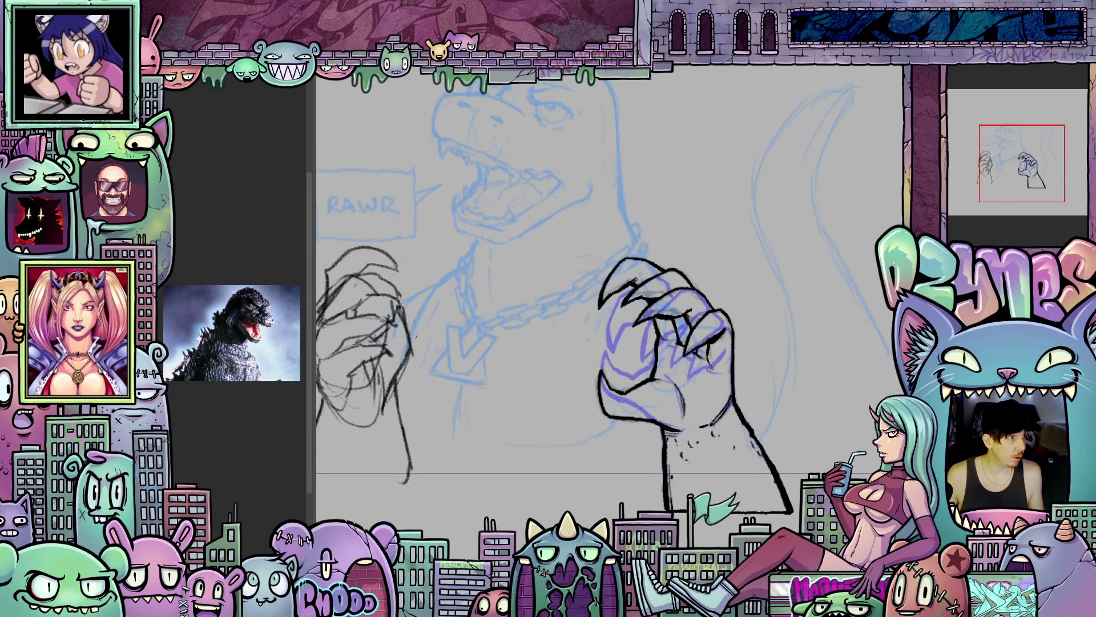
key("ctrl+y")
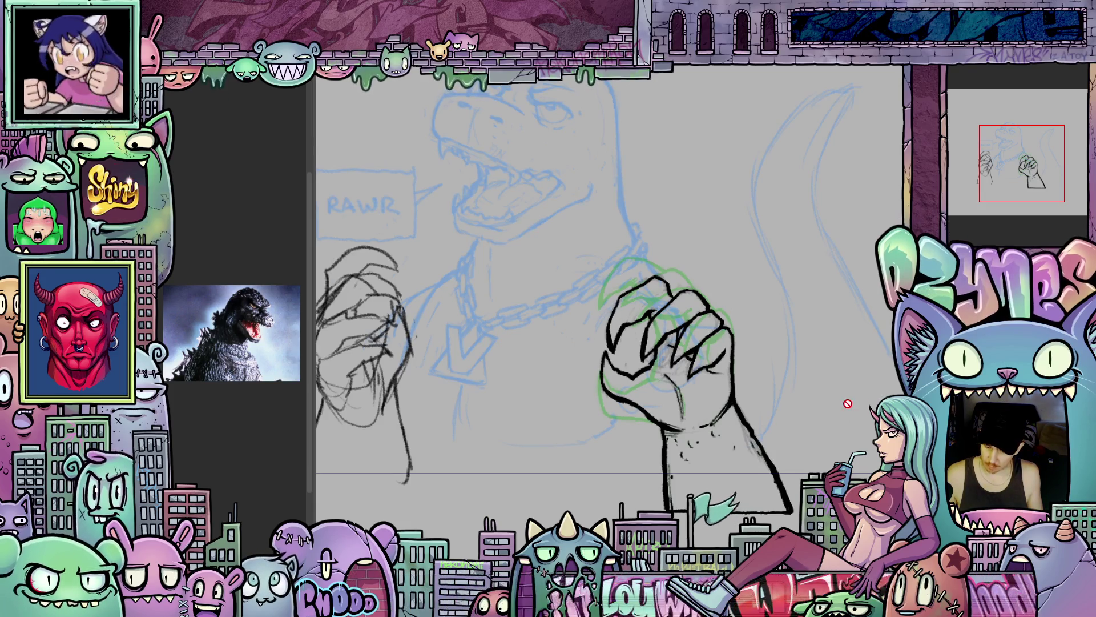
scroll(869, 387, "up", 1)
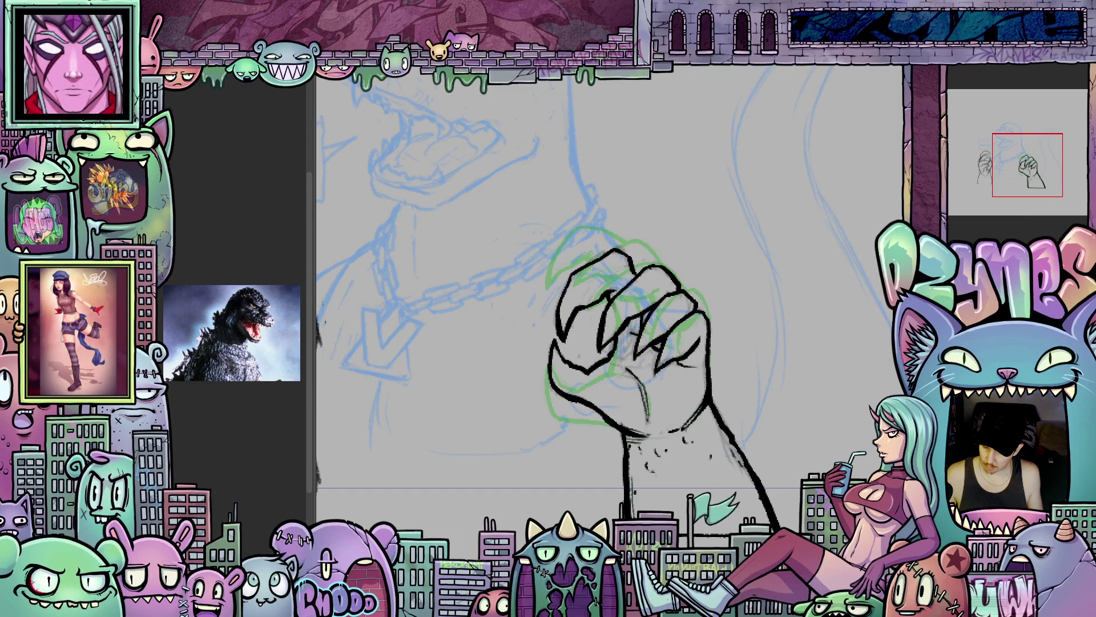
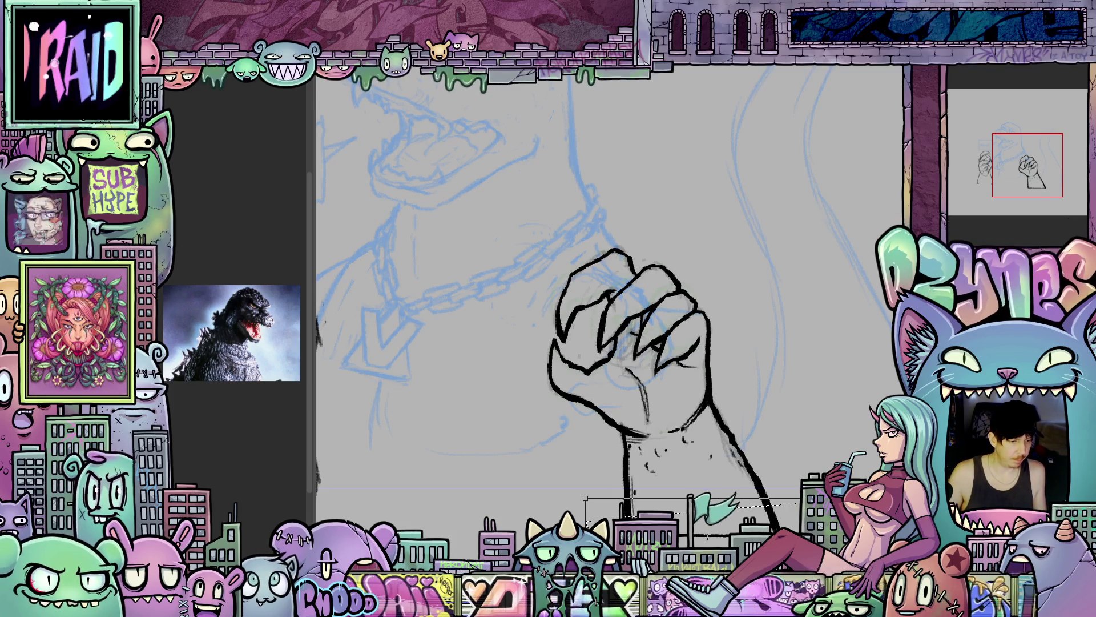
- Cancel the pending fist transformation and clear the fist selection
key("p")
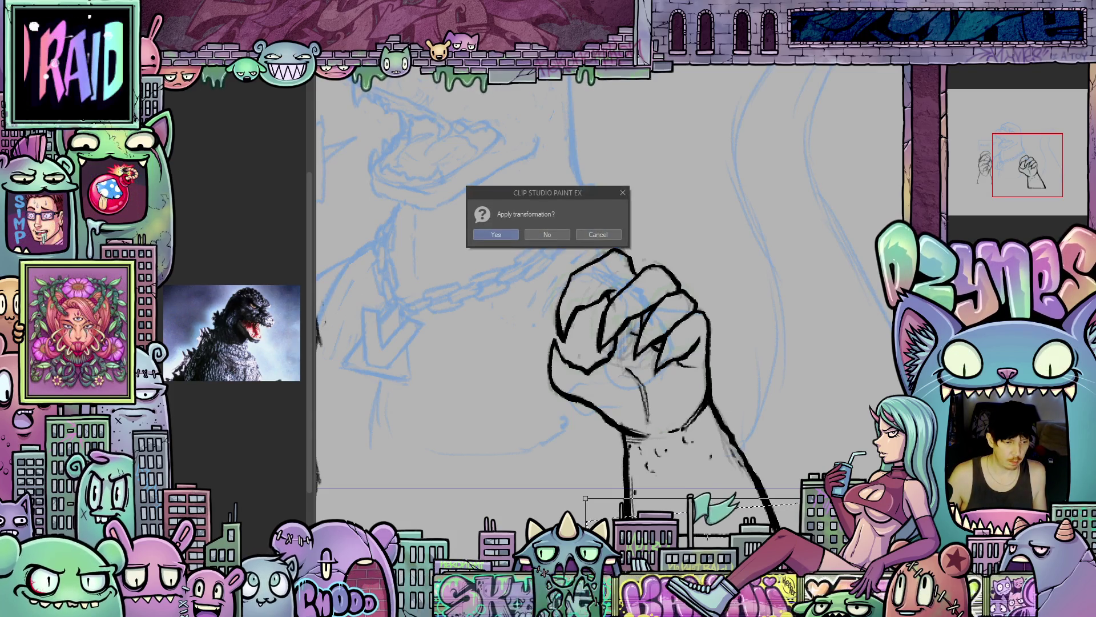
left_click(604, 232)
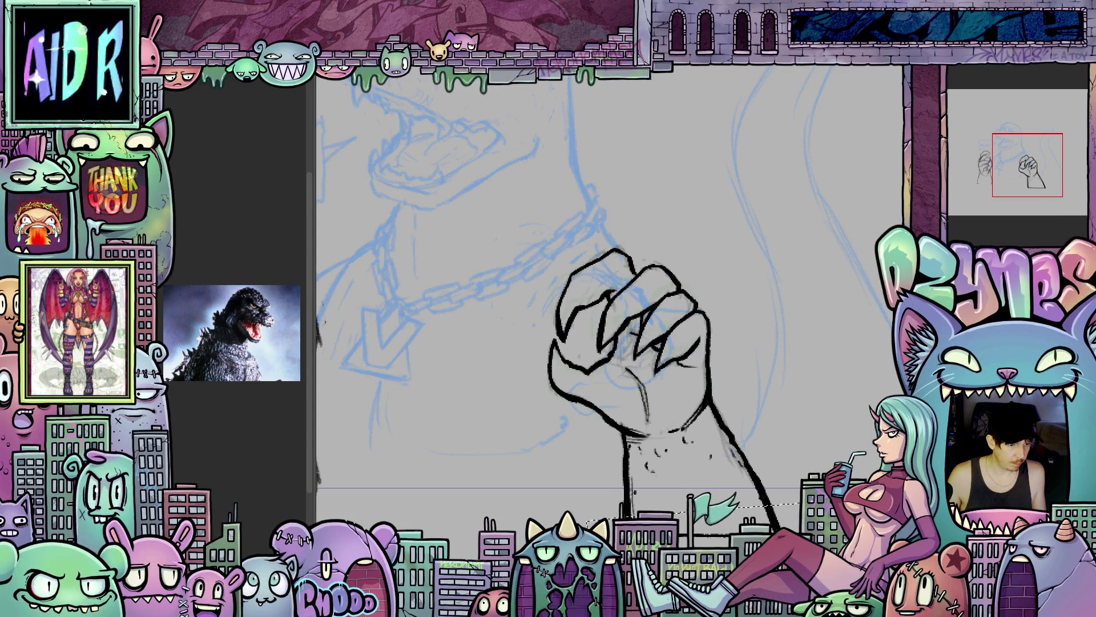
mouse_move(494, 239)
left_mouse_down()
mouse_move(633, 443)
mouse_move(842, 536)
left_mouse_up()
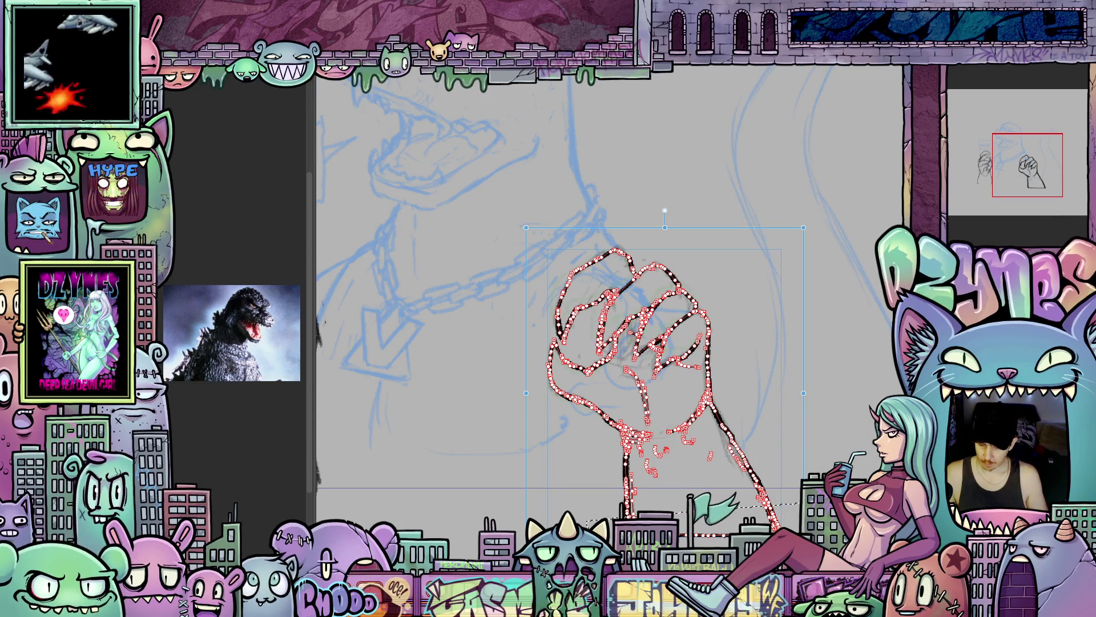
key("ctrl+d")
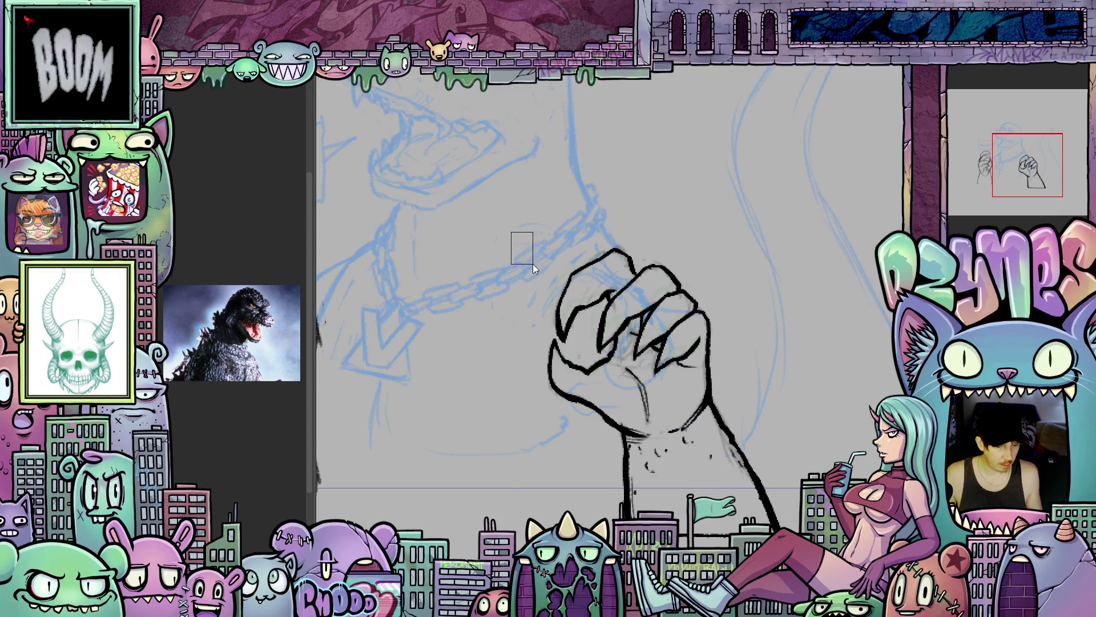
- Reselect the inked fist, compare it with the colored sketch, then cancel the transform
left_click_drag(511, 225, 827, 560)
key("ctrl+t")
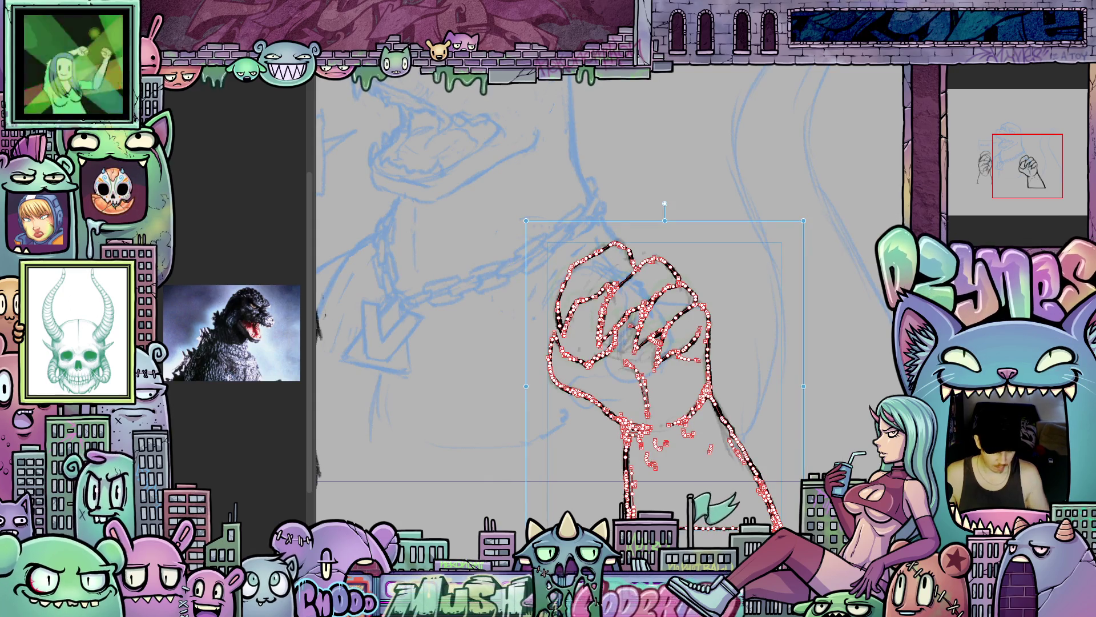
key("ctrl+z")
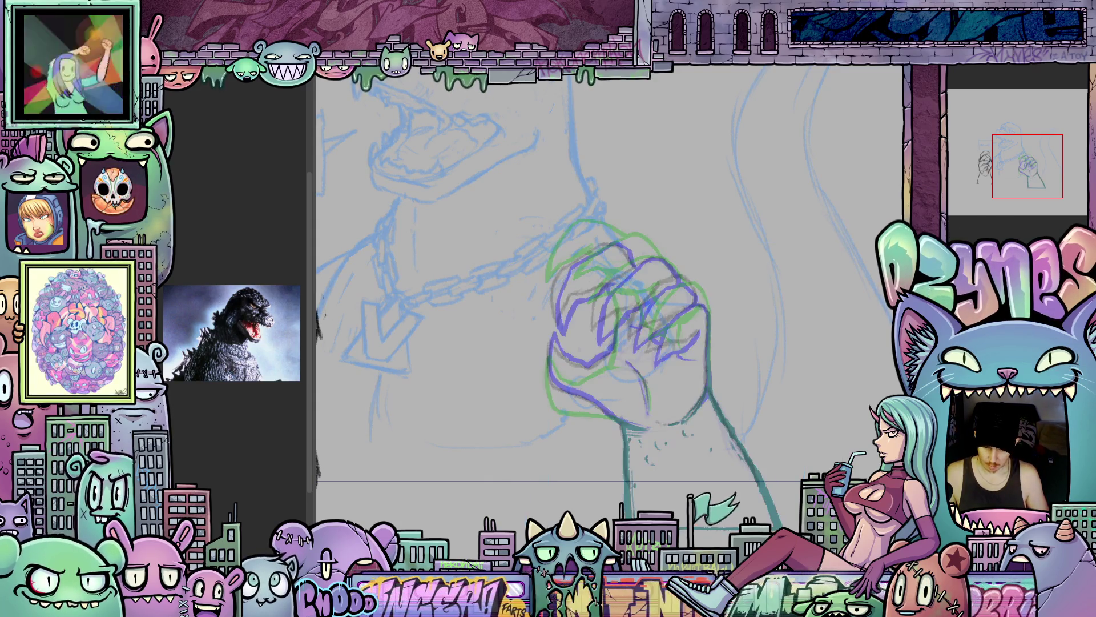
key("ctrl+y")
scroll(641, 415, "up", 2)
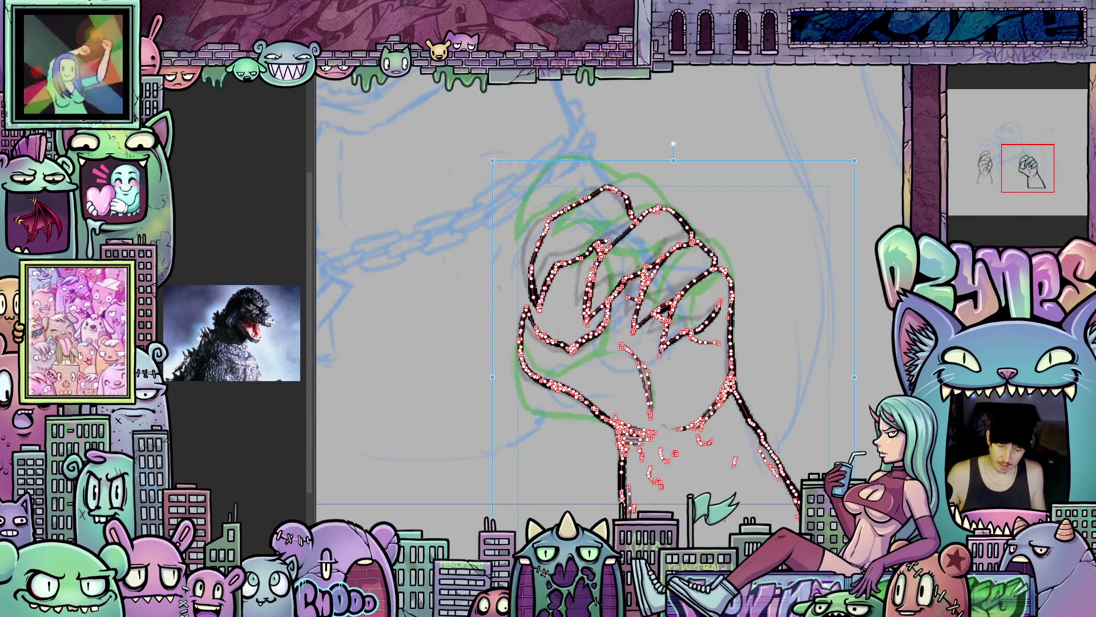
left_click(420, 386)
scroll(629, 446, "up", 1)
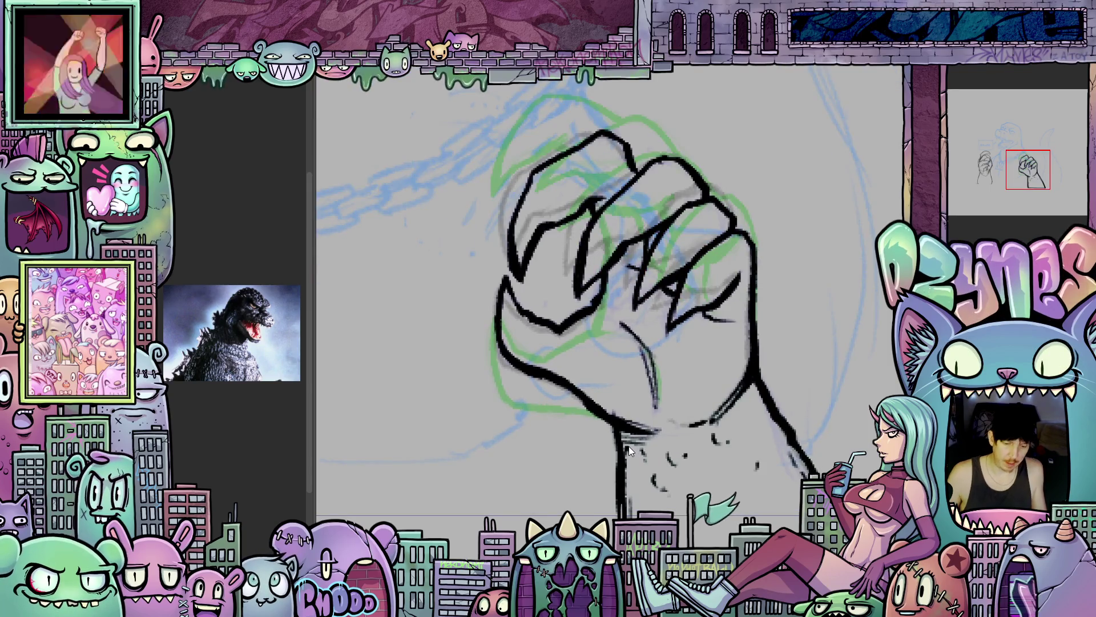
left_click_drag(649, 421, 669, 512)
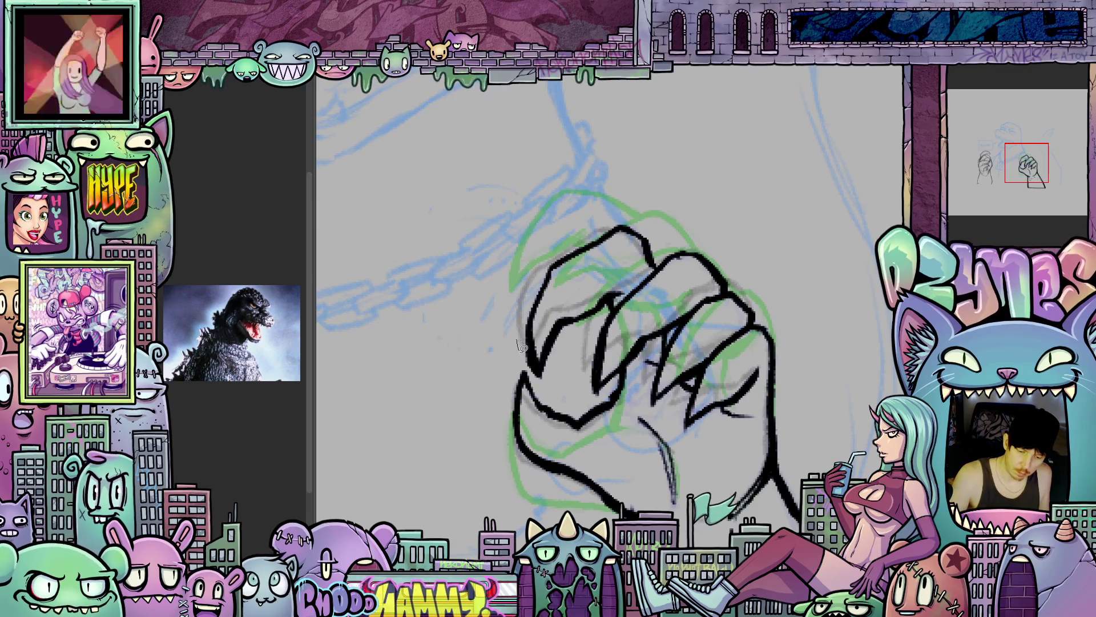
- Lasso the leftmost finger, rotate it slightly clockwise, commit and deselect
mouse_move(564, 368)
left_mouse_down()
mouse_move(650, 266)
mouse_move(655, 217)
mouse_move(517, 293)
mouse_move(517, 342)
left_mouse_up()
key("ctrl+t")
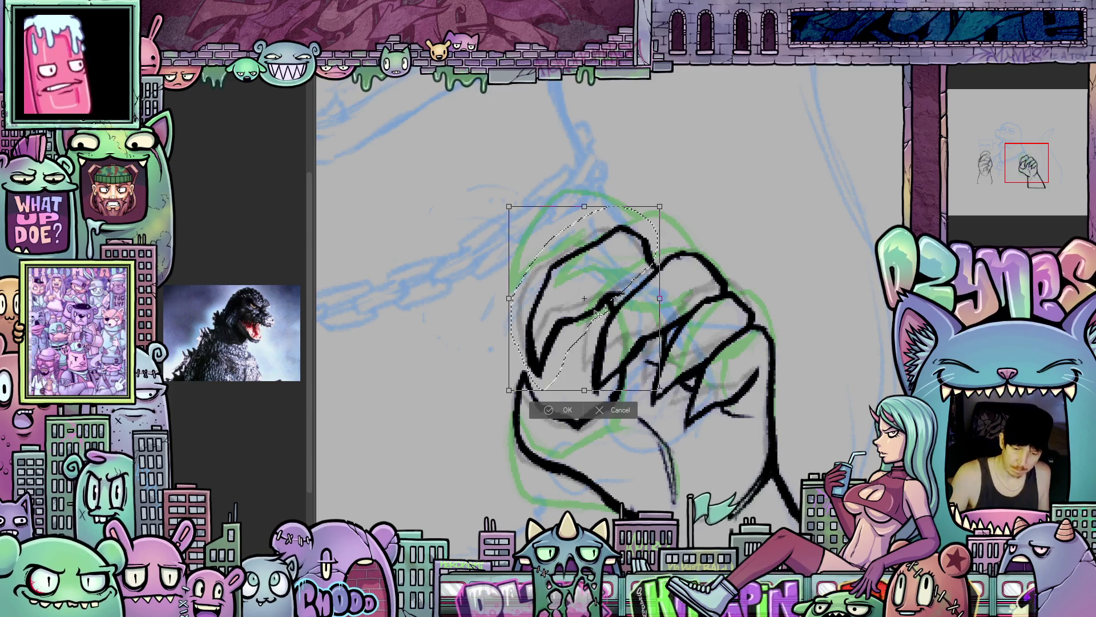
mouse_move(708, 275)
left_mouse_down()
mouse_move(712, 259)
mouse_move(703, 269)
left_mouse_up()
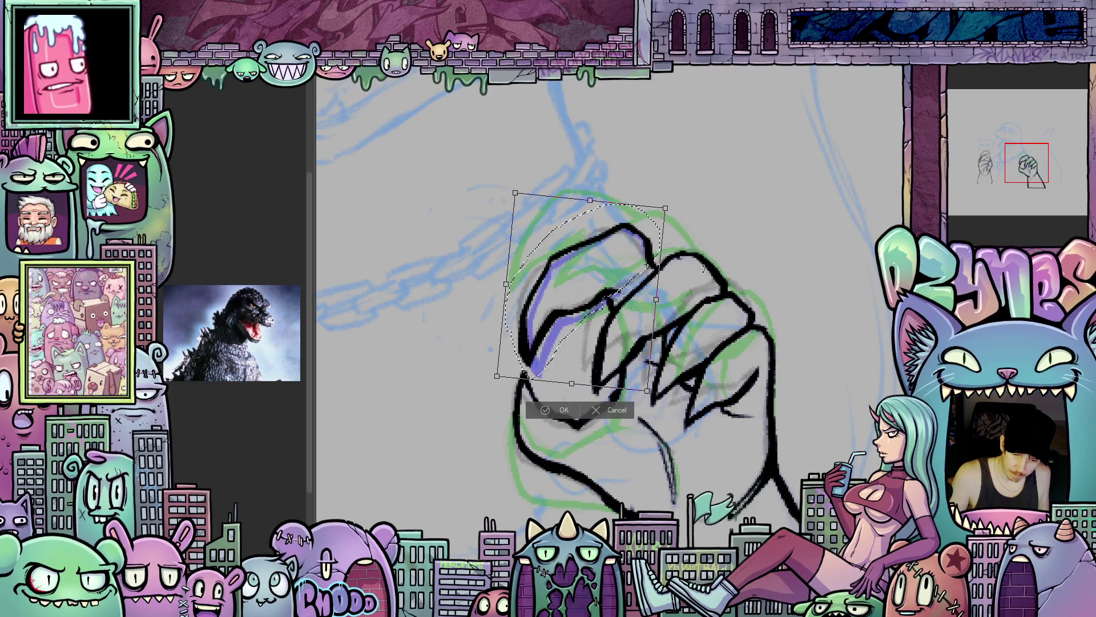
left_click(565, 410)
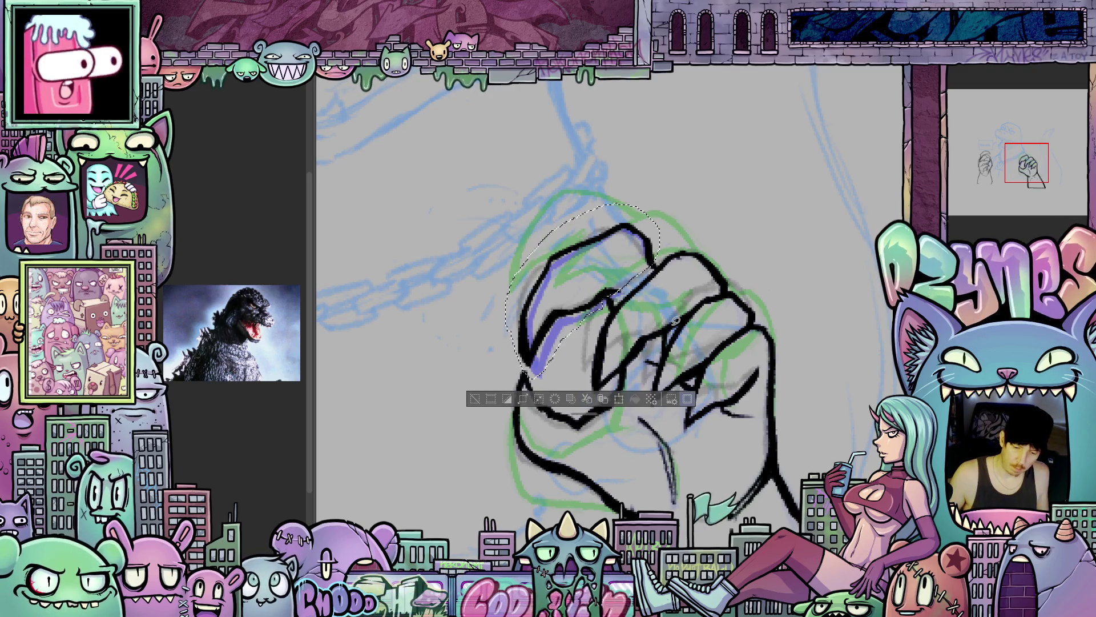
key("ctrl+d")
left_click_drag(676, 321, 741, 321)
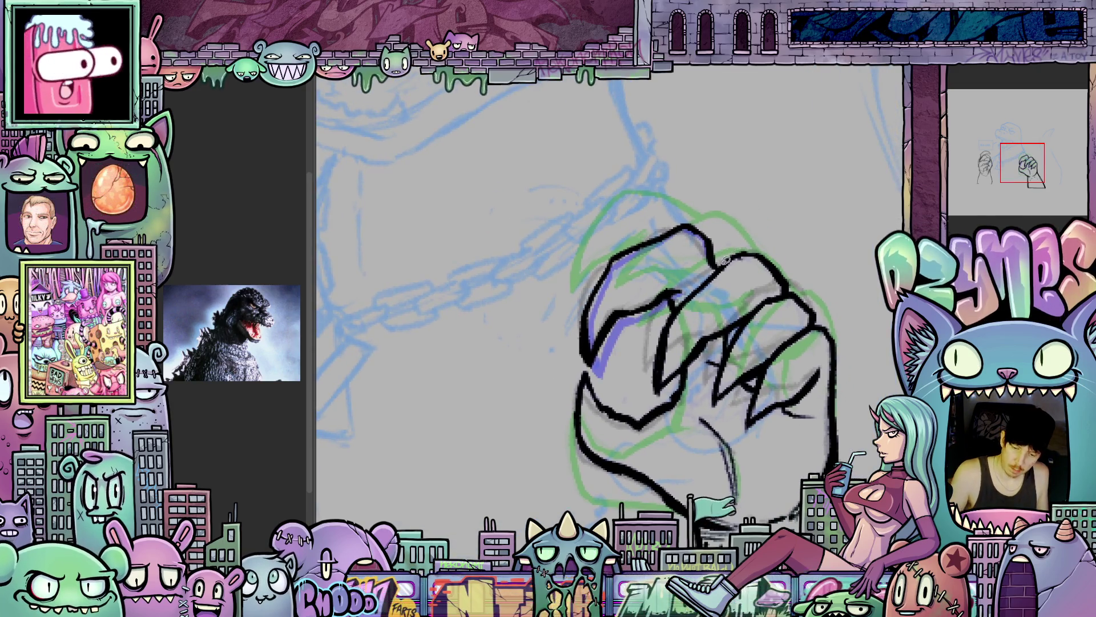
- Lasso the middle knuckles, rotate them slightly clockwise and nudge them up-left
mouse_move(647, 378)
left_mouse_down()
mouse_move(657, 400)
mouse_move(791, 287)
left_mouse_up()
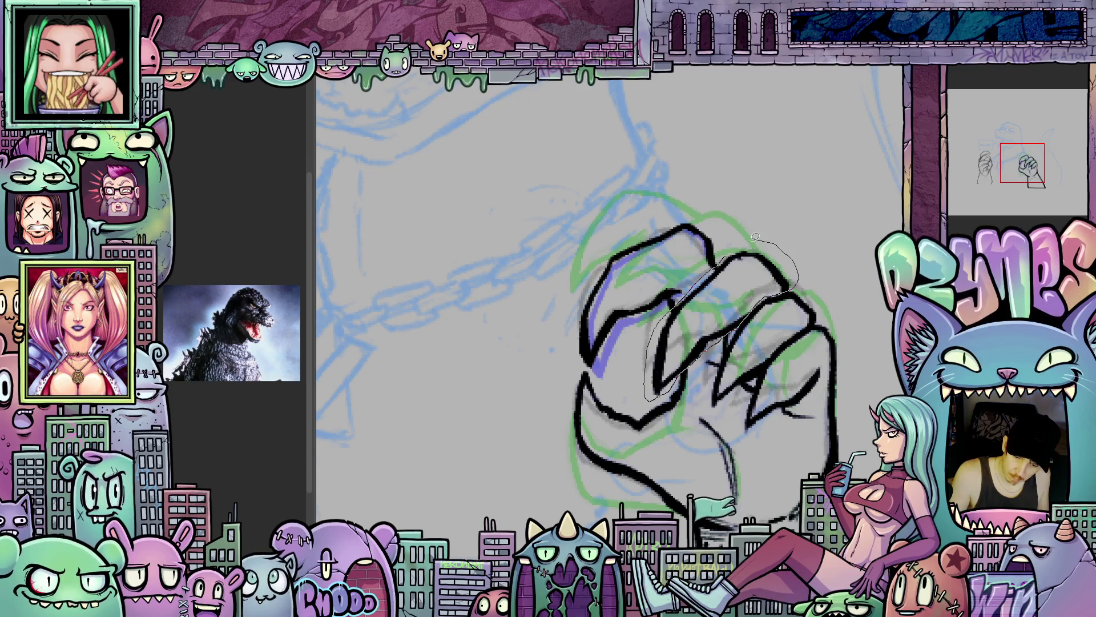
left_click_drag(755, 235, 731, 240)
key("ctrl+t")
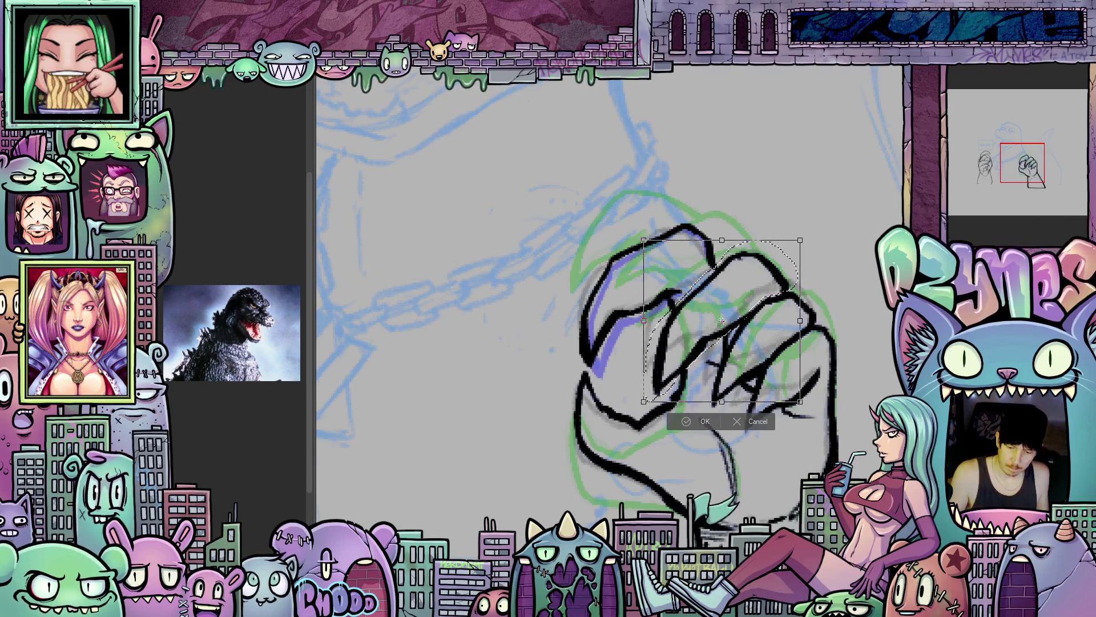
left_click_drag(829, 277, 832, 287)
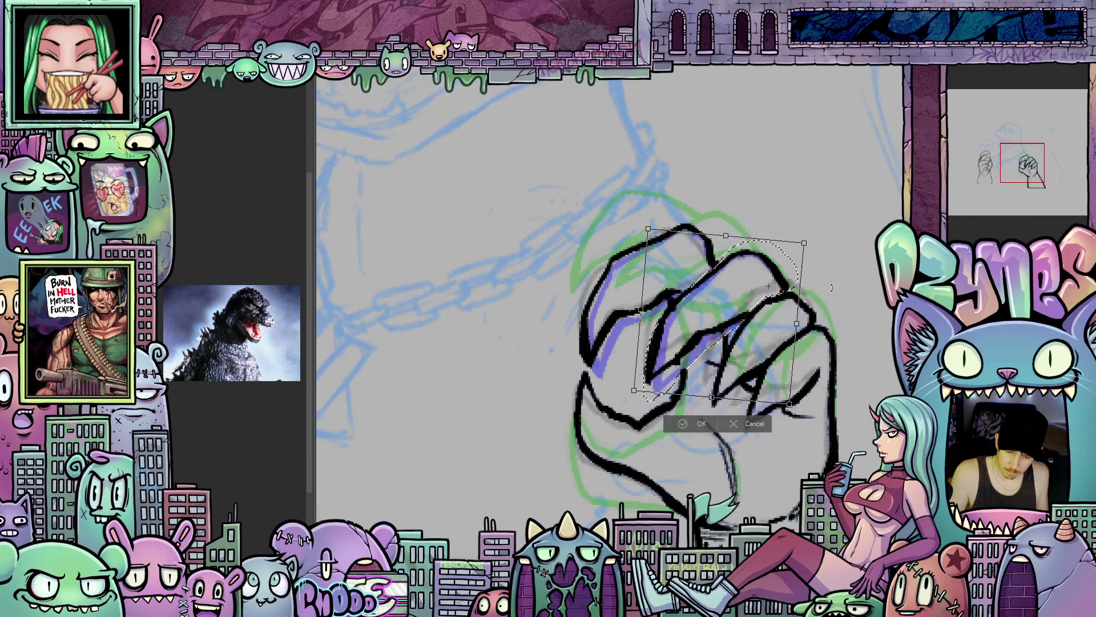
left_click_drag(748, 311, 744, 307)
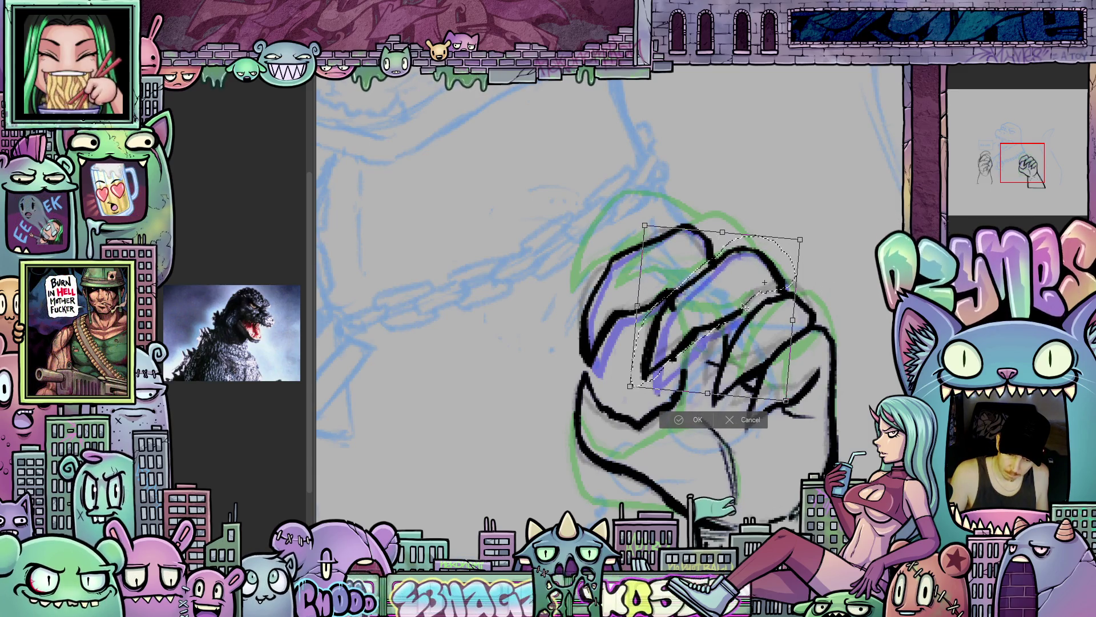
left_click(698, 419)
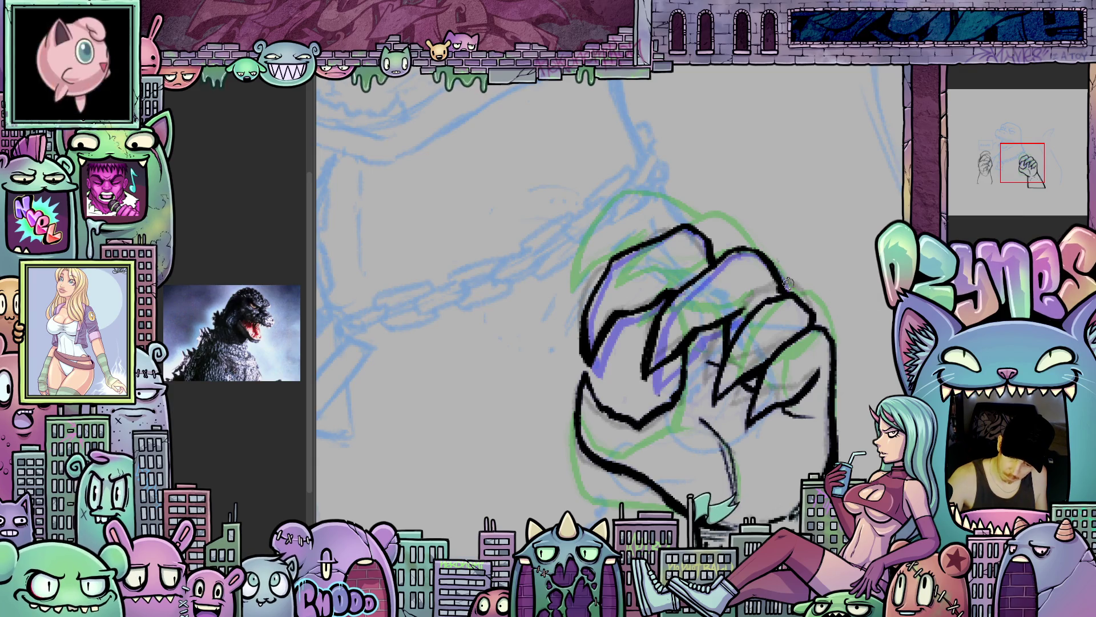
- Lasso the right fingers of the fist and start transforming them
mouse_move(779, 290)
left_mouse_down()
mouse_move(755, 273)
mouse_move(719, 273)
mouse_move(721, 288)
left_mouse_up()
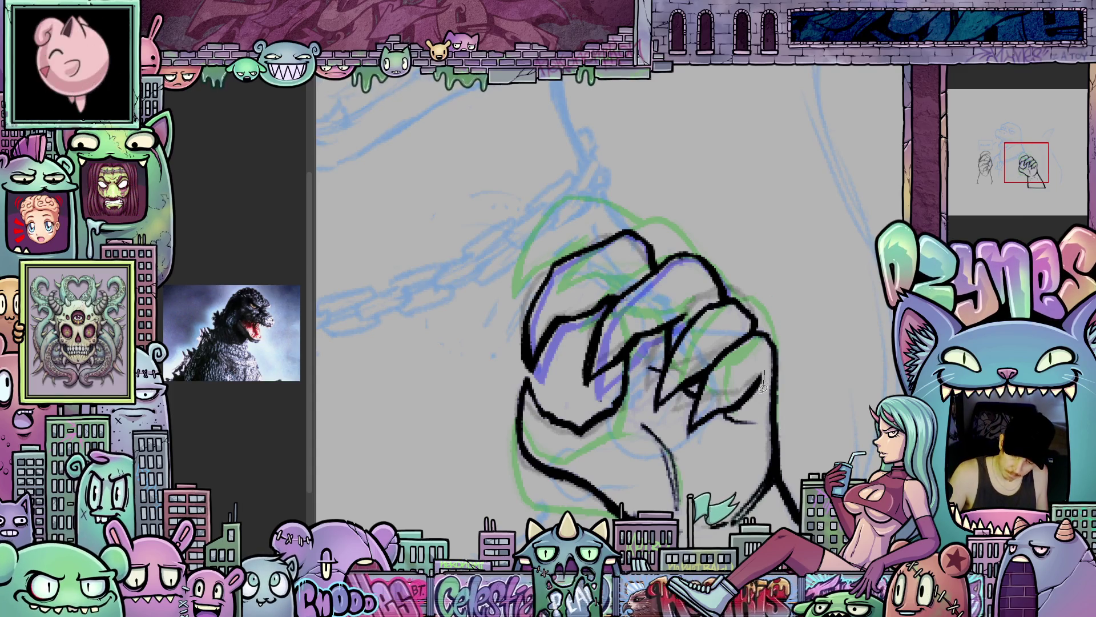
mouse_move(682, 447)
left_mouse_down()
mouse_move(696, 395)
mouse_move(653, 403)
mouse_move(661, 370)
left_mouse_up()
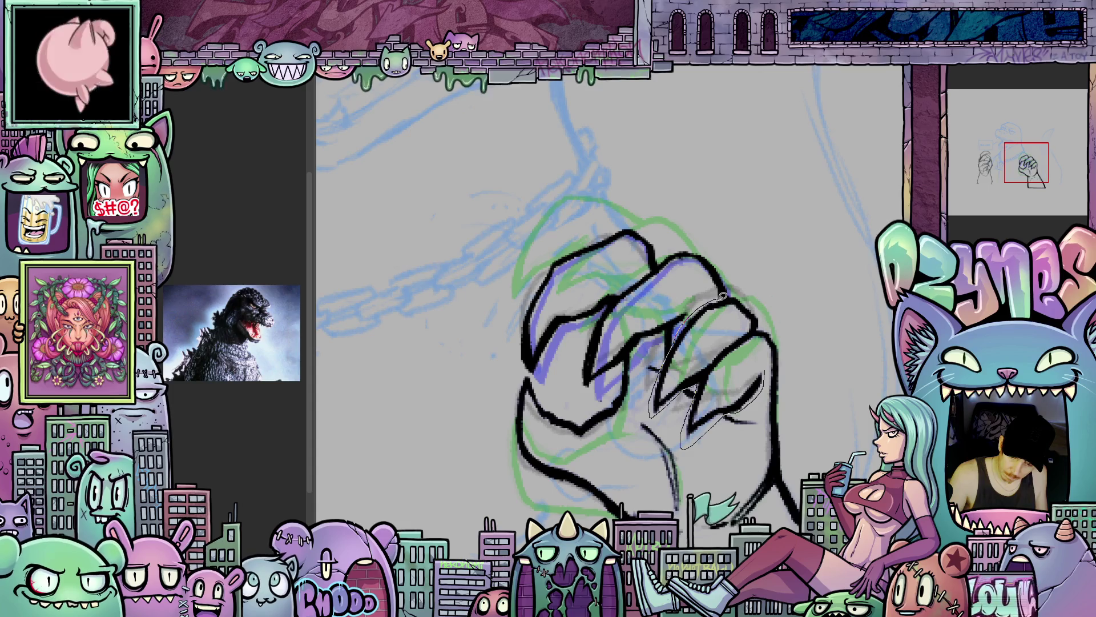
left_click_drag(724, 295, 778, 318)
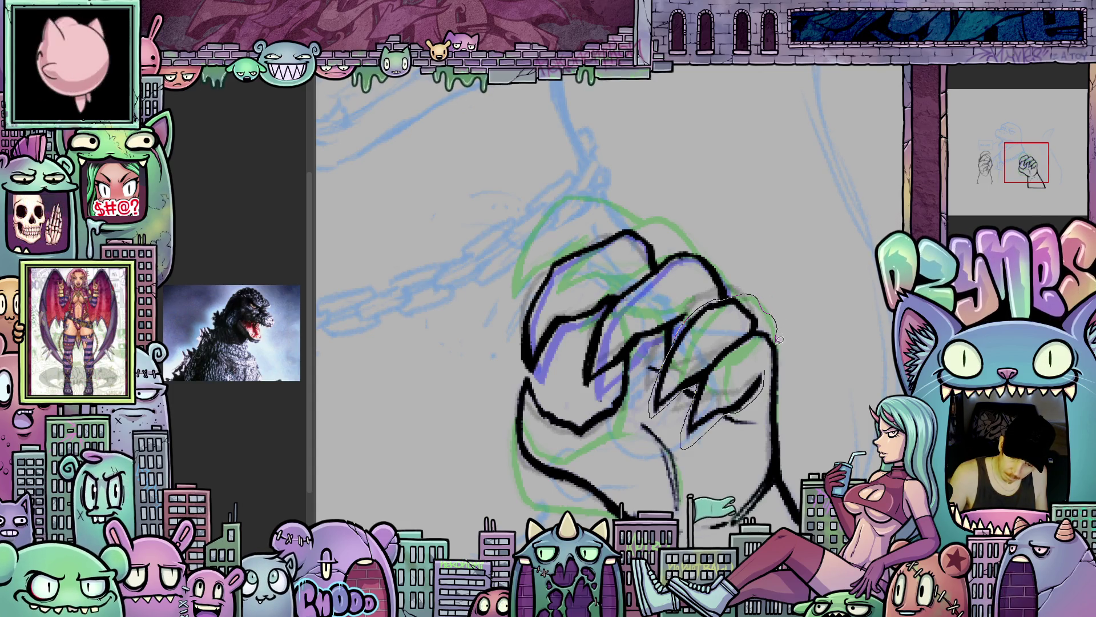
mouse_move(769, 374)
left_mouse_down()
mouse_move(734, 382)
mouse_move(750, 385)
left_mouse_up()
key("ctrl+t")
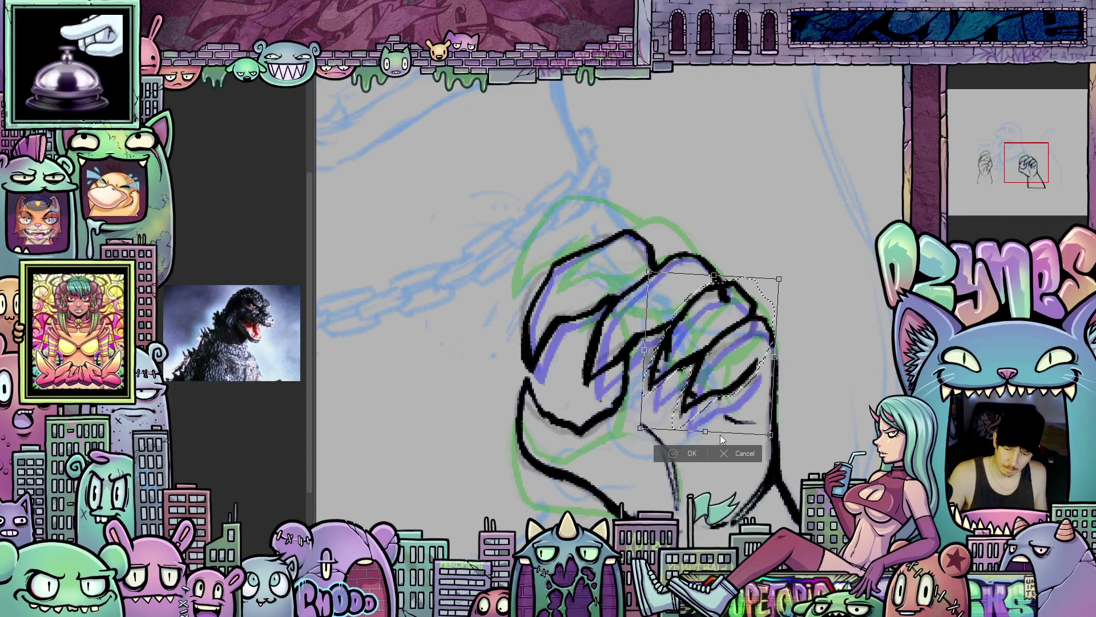
- Commit the right-finger transform, ink a short stroke on the lower knuckle, and compare frames
key("Return")
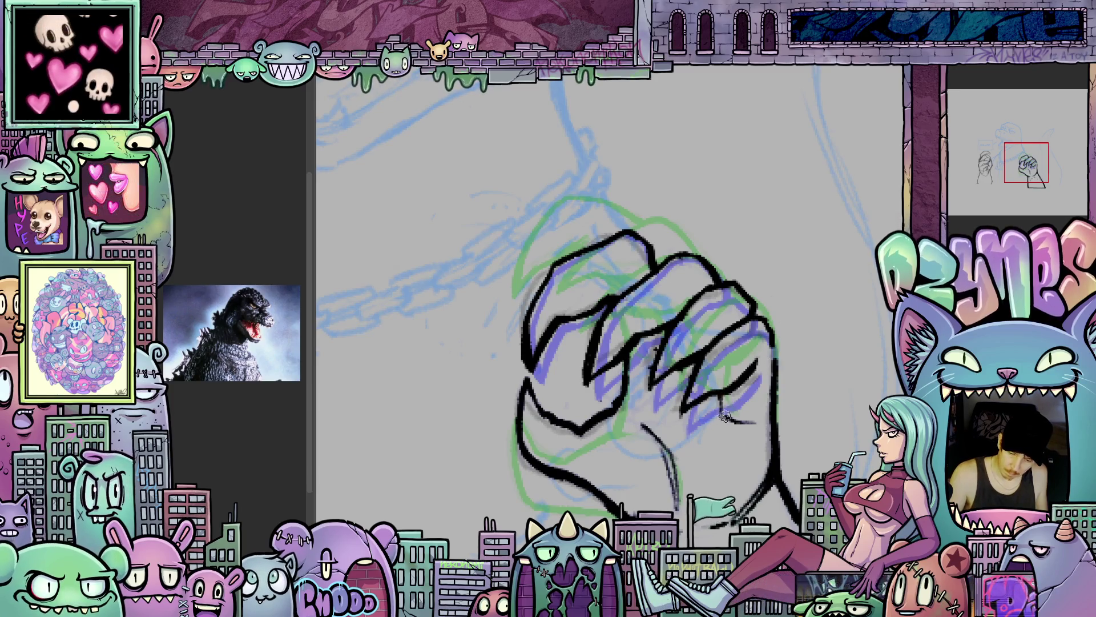
left_click_drag(726, 418, 722, 392)
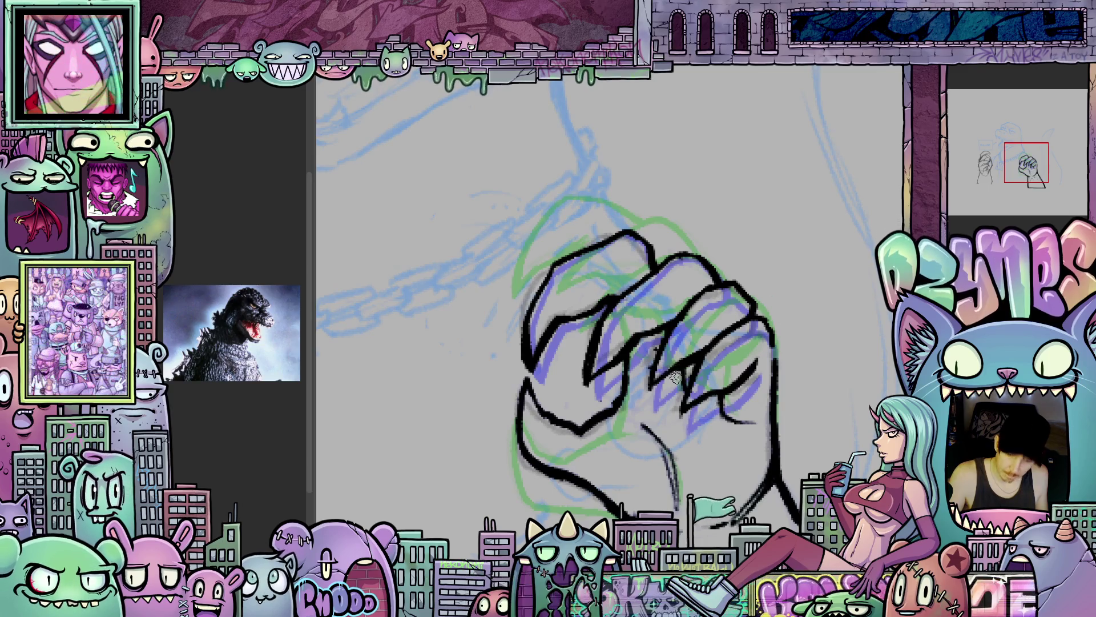
key("period")
key("period")
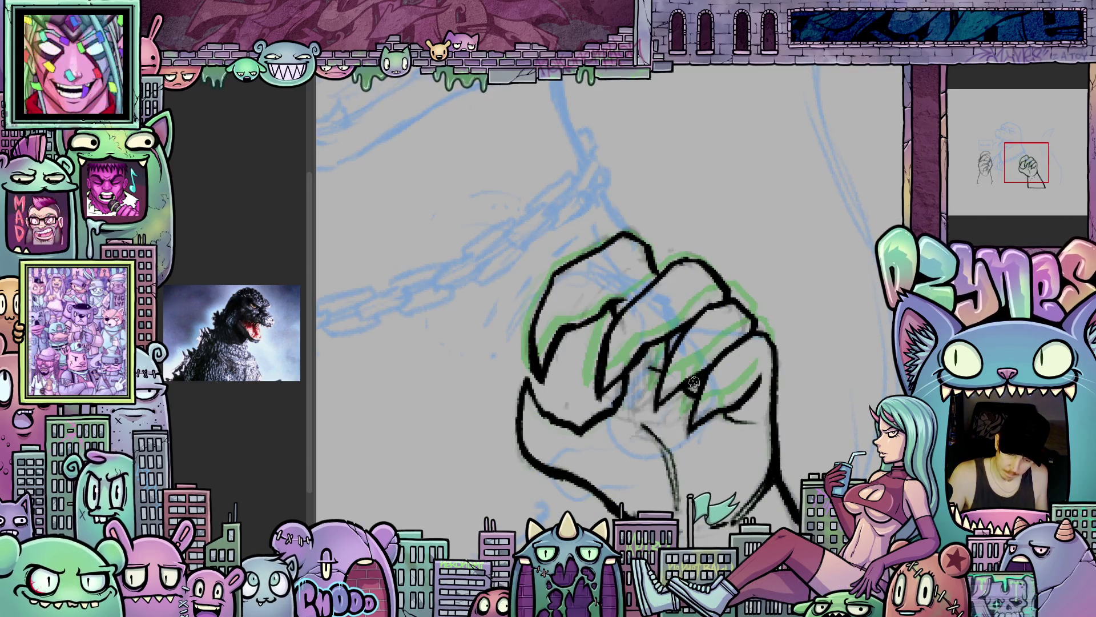
key("period")
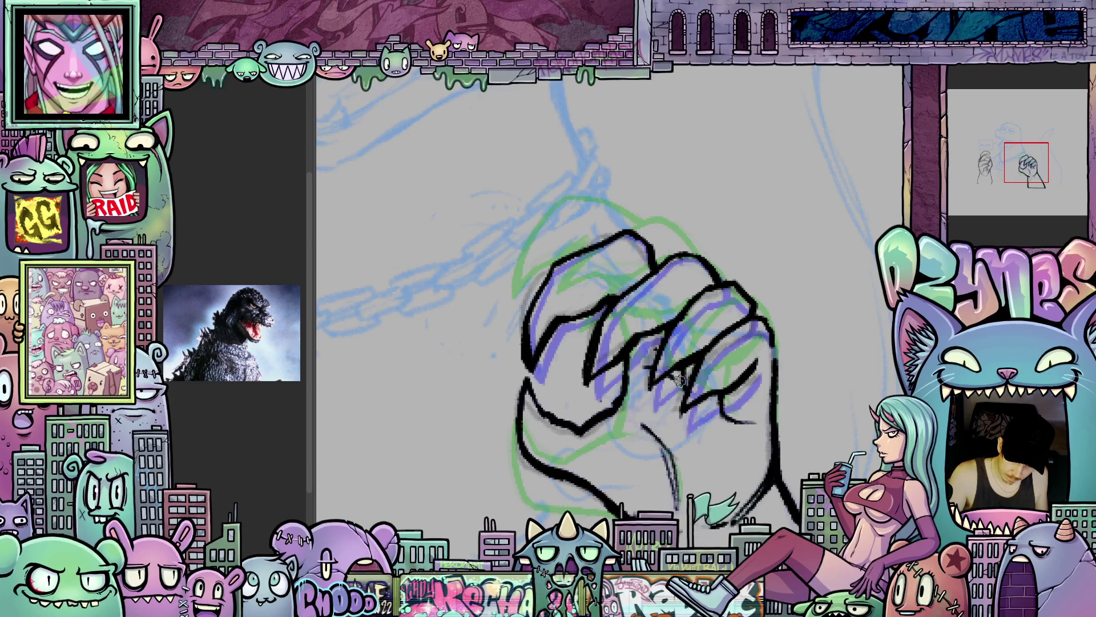
key("space")
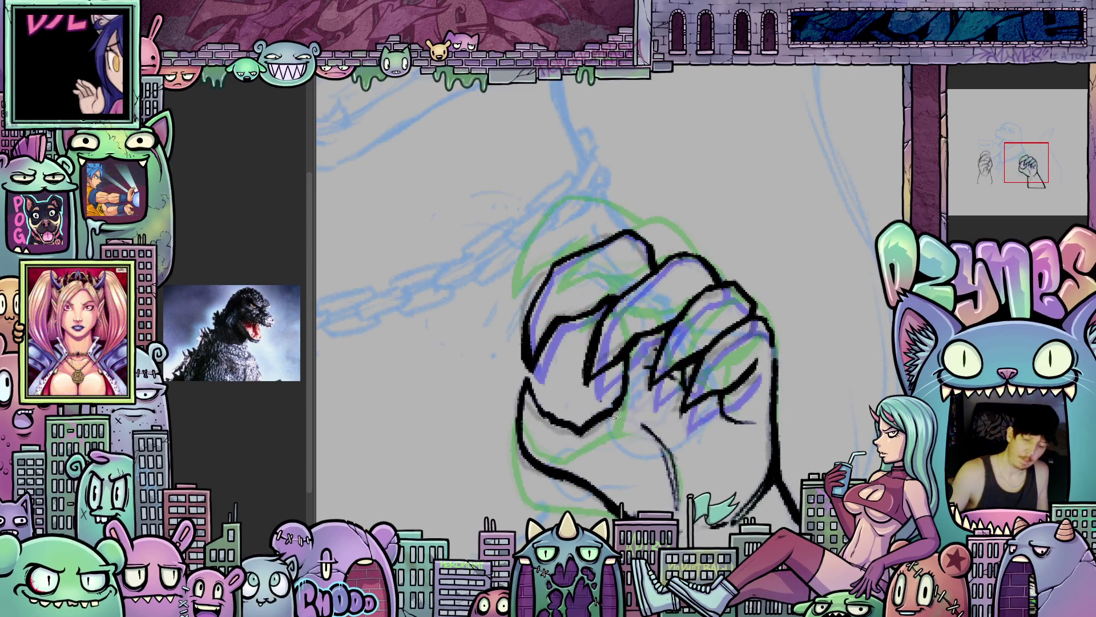
mouse_move(543, 377)
left_mouse_down()
mouse_move(510, 377)
mouse_move(526, 521)
left_mouse_up()
- Lasso the lower fist, tilt it slightly counter-clockwise, nudge it right and down, then deselect
left_click_drag(597, 515, 604, 507)
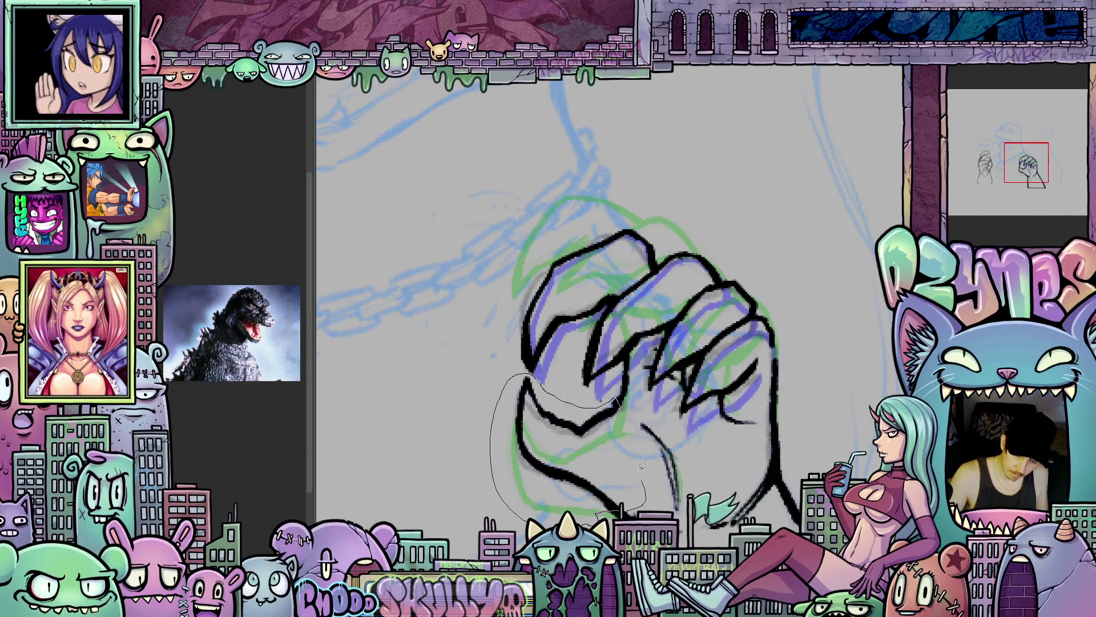
left_click_drag(643, 466, 635, 436)
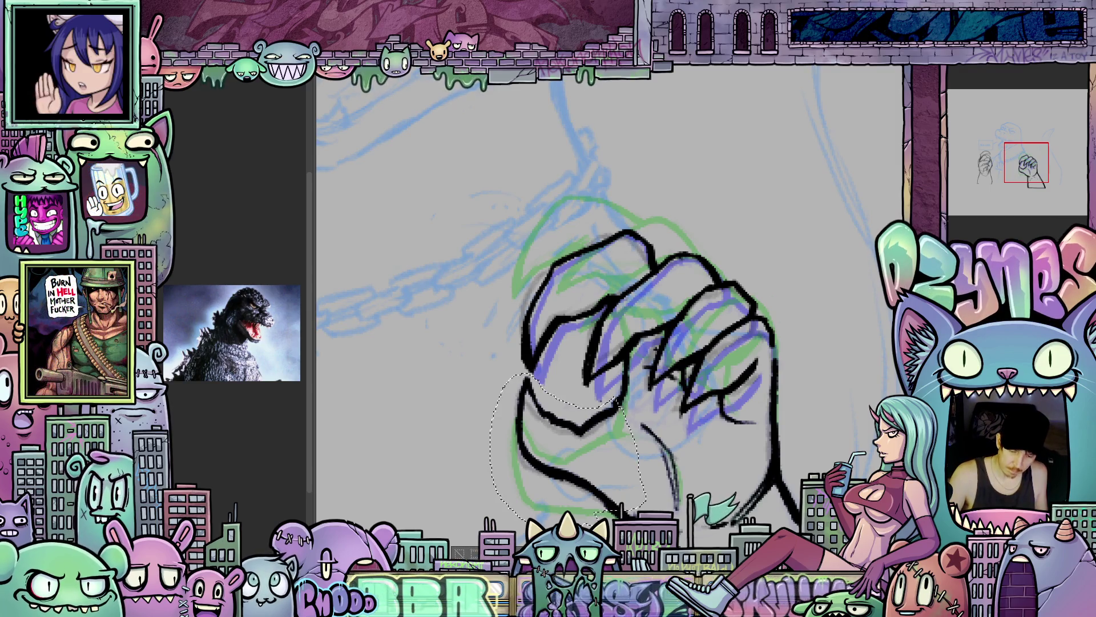
key("ctrl+t")
left_click_drag(706, 474, 711, 445)
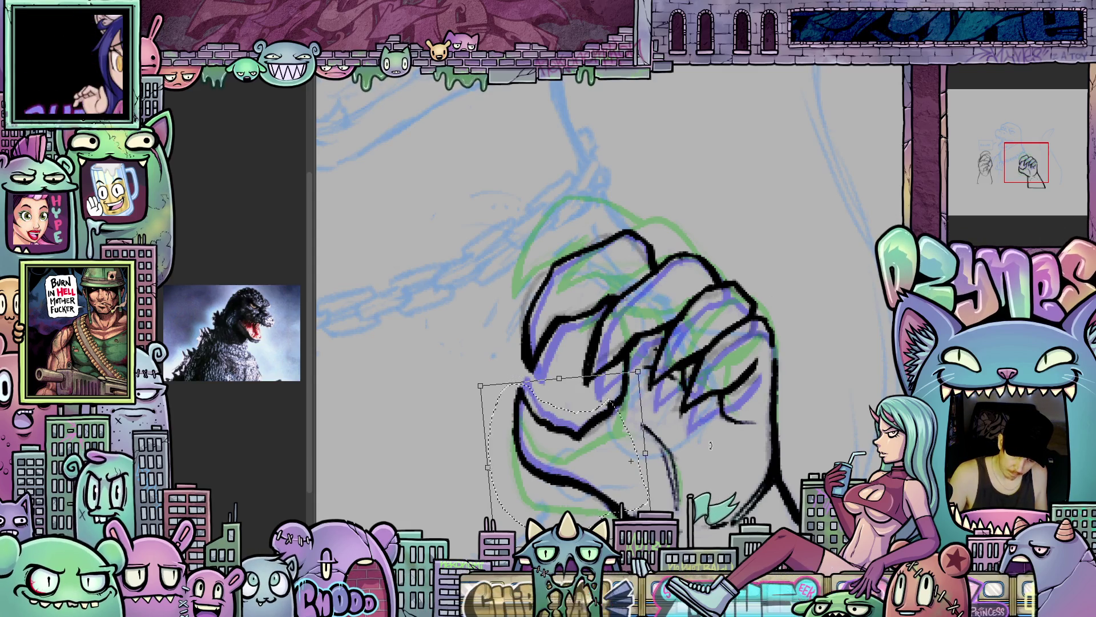
left_click_drag(628, 488, 630, 488)
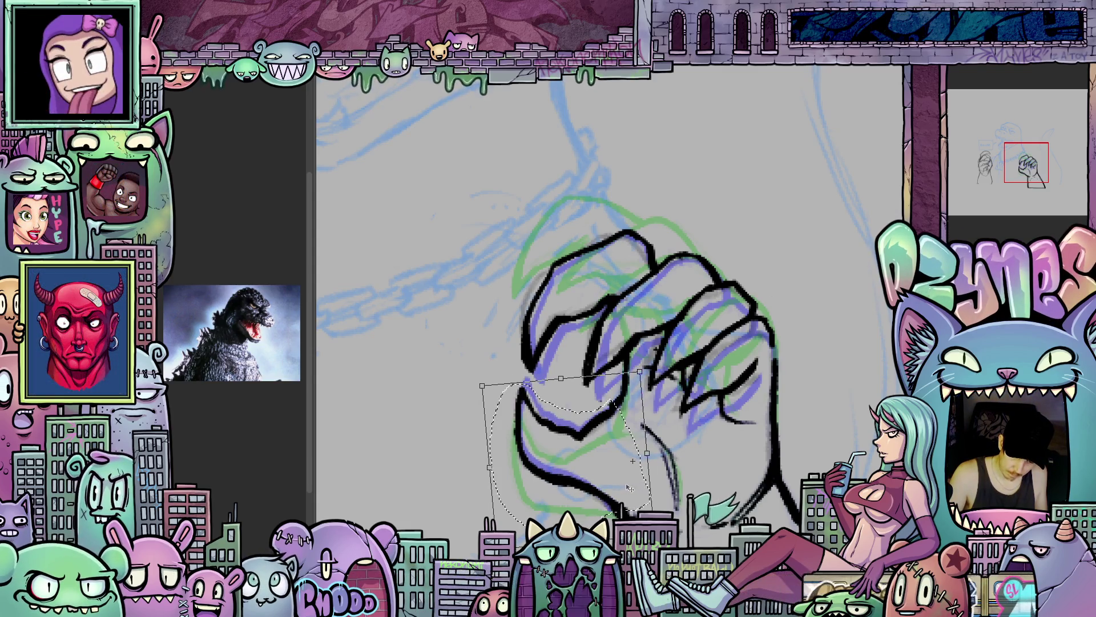
key("Down")
key("Down")
key("Down")
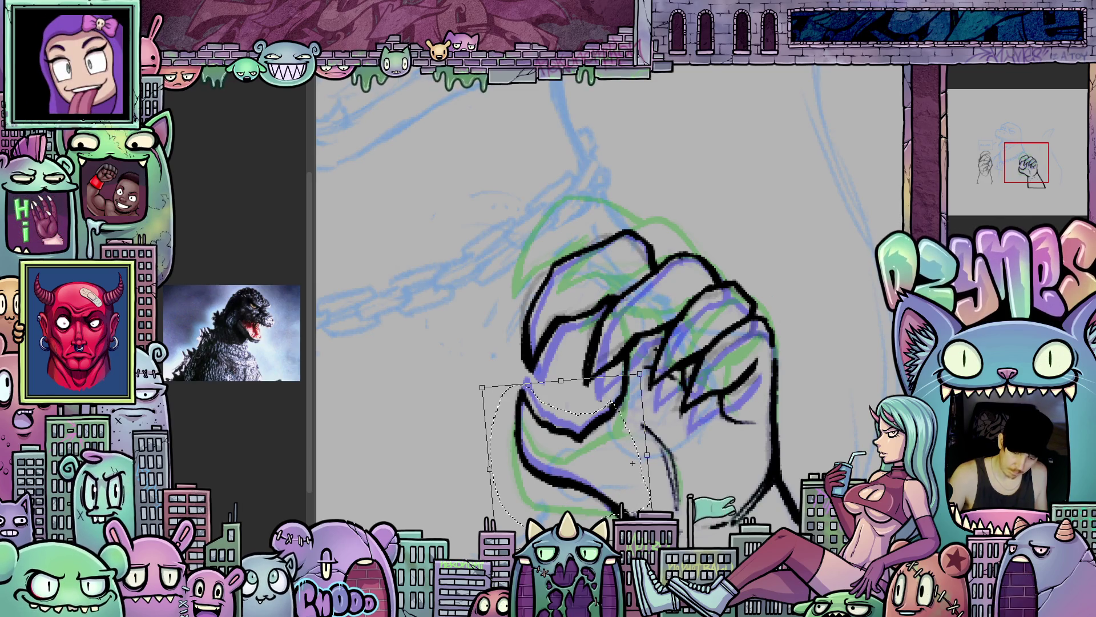
key("ctrl+d")
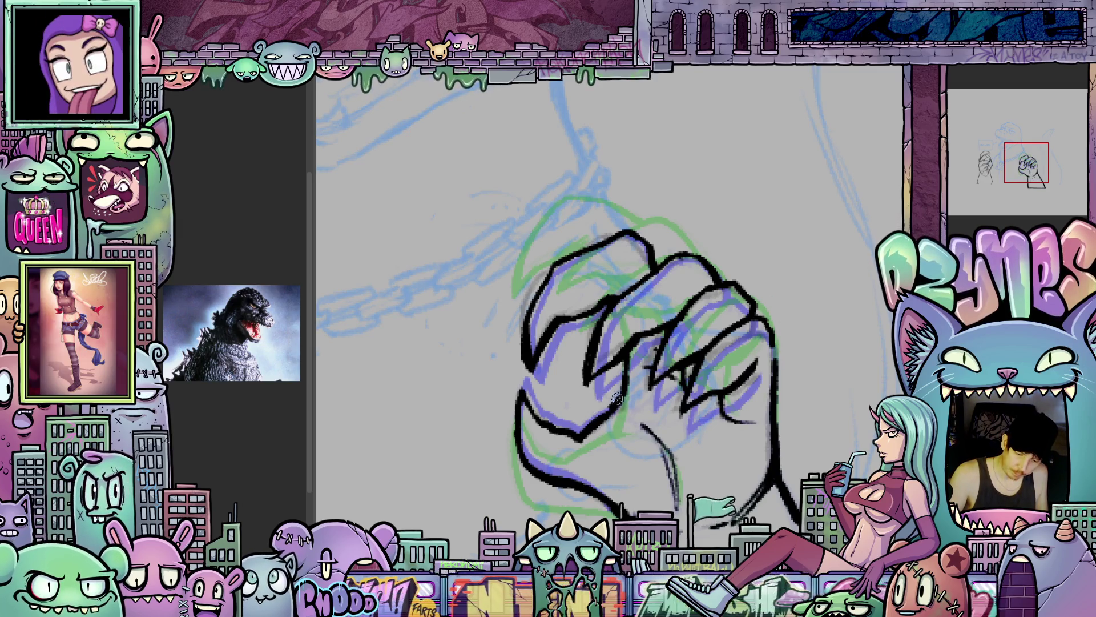
mouse_move(626, 400)
left_mouse_down()
mouse_move(764, 472)
mouse_move(540, 366)
left_mouse_up()
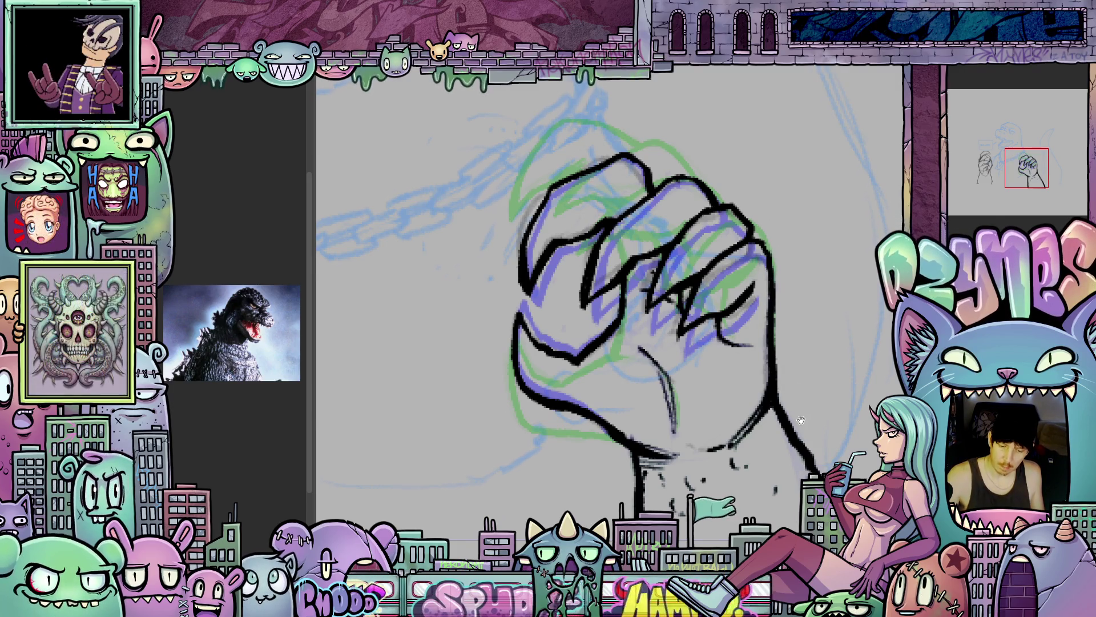
left_click_drag(776, 377, 762, 388)
scroll(791, 417, "down", 5)
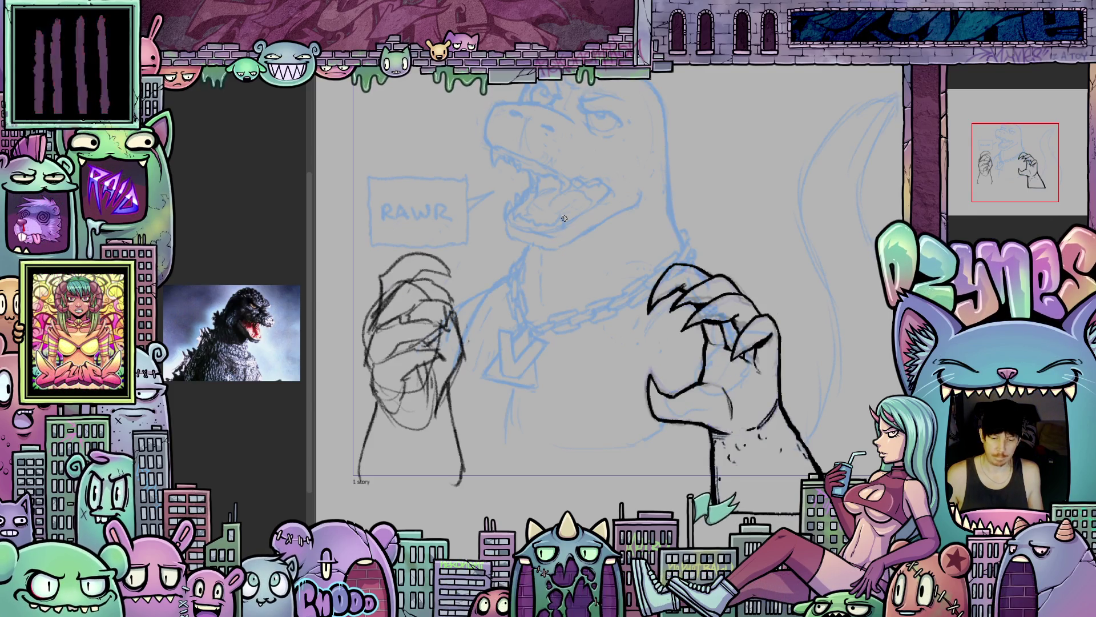
- Compare the ink against the sketch, then select and clear away the old inked claw hand
scroll(809, 388, "up", 3)
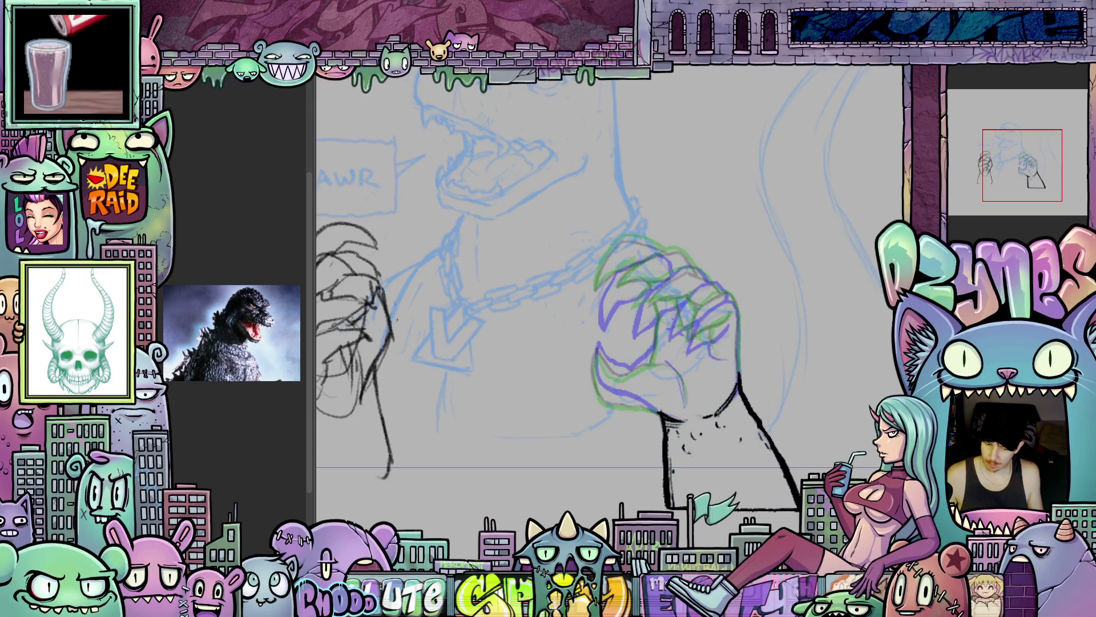
key("ctrl+z")
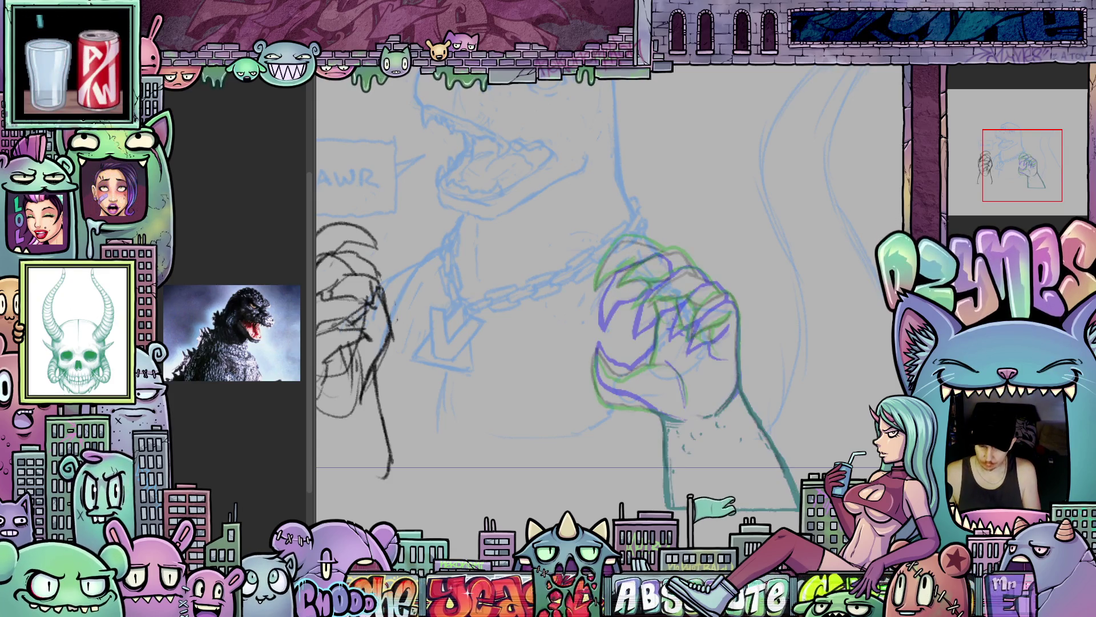
key("ctrl+y")
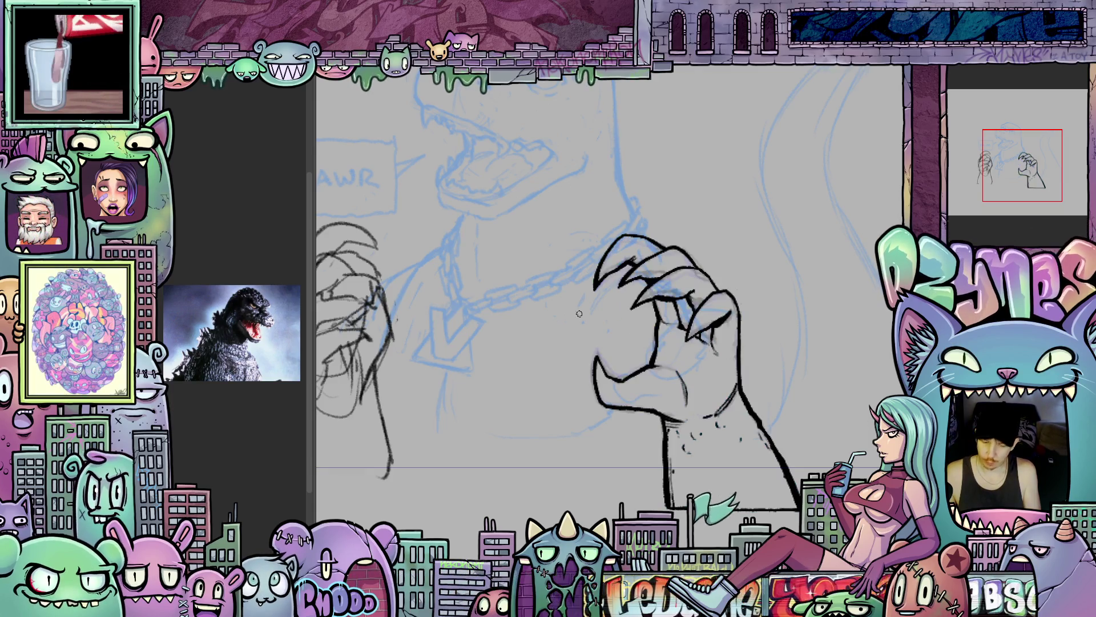
mouse_move(539, 203)
left_mouse_down()
mouse_move(771, 440)
mouse_move(837, 534)
left_mouse_up()
key("ctrl+t")
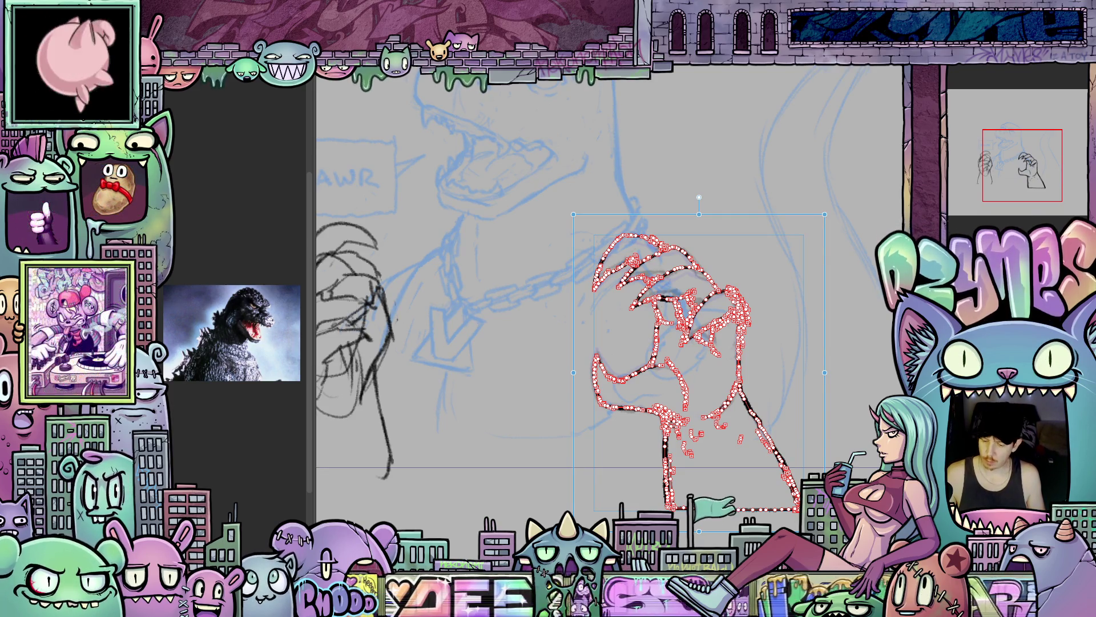
key("Return")
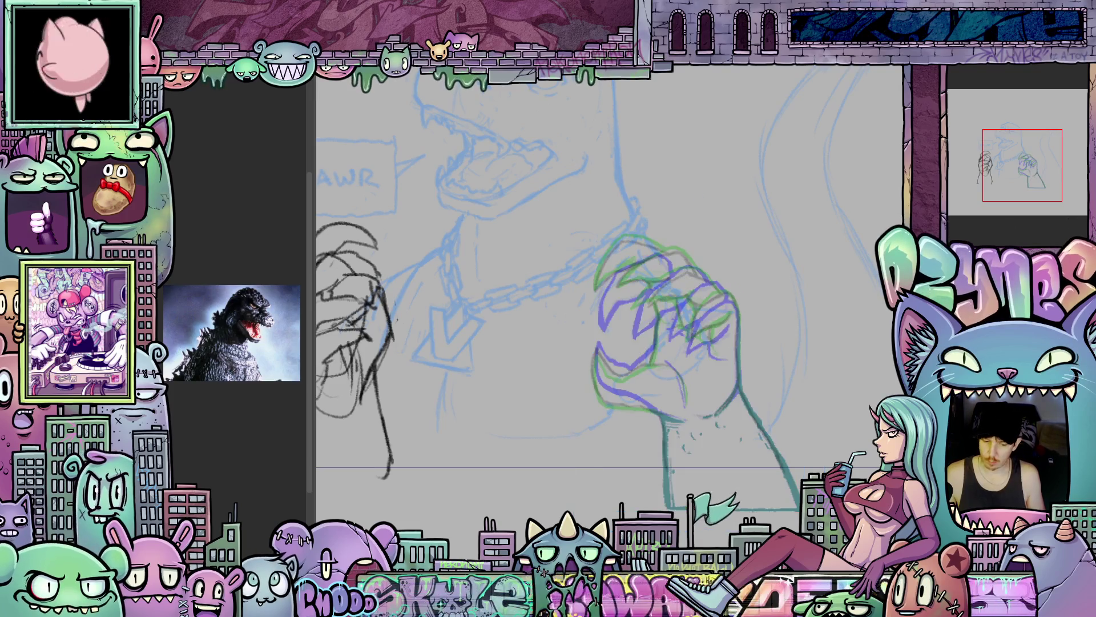
- Recolor the fist's green lines to black
key("shift+alt+BackSpace")
key("ctrl+d")
scroll(799, 323, "up", 1)
scroll(799, 323, "up", 2)
left_click_drag(589, 323, 689, 339)
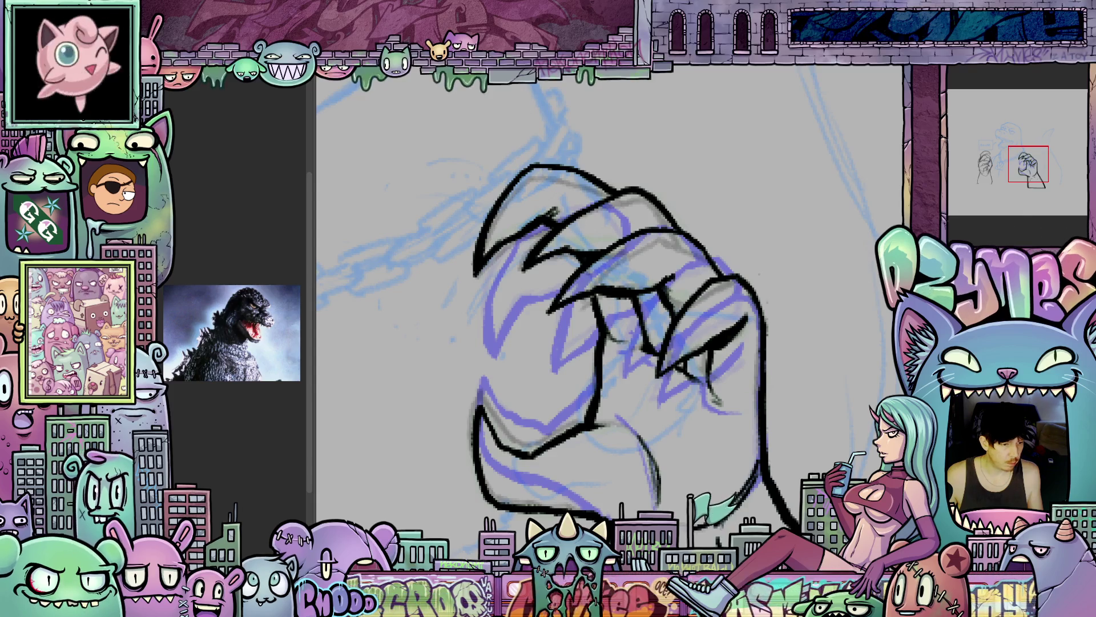
left_click_drag(571, 285, 640, 283)
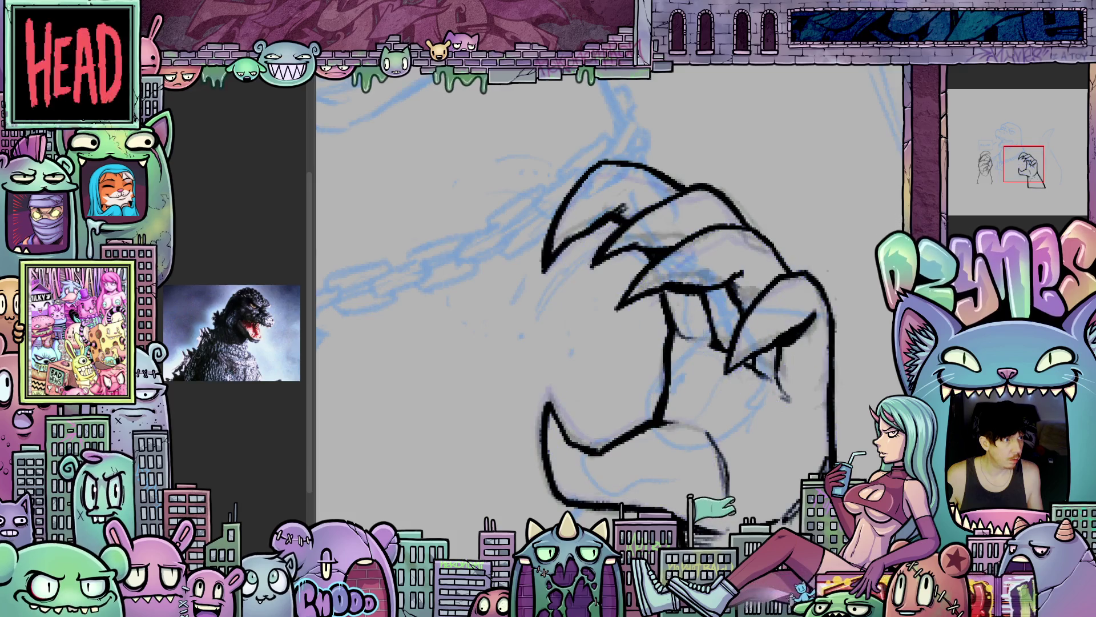
scroll(603, 269, "up", 2)
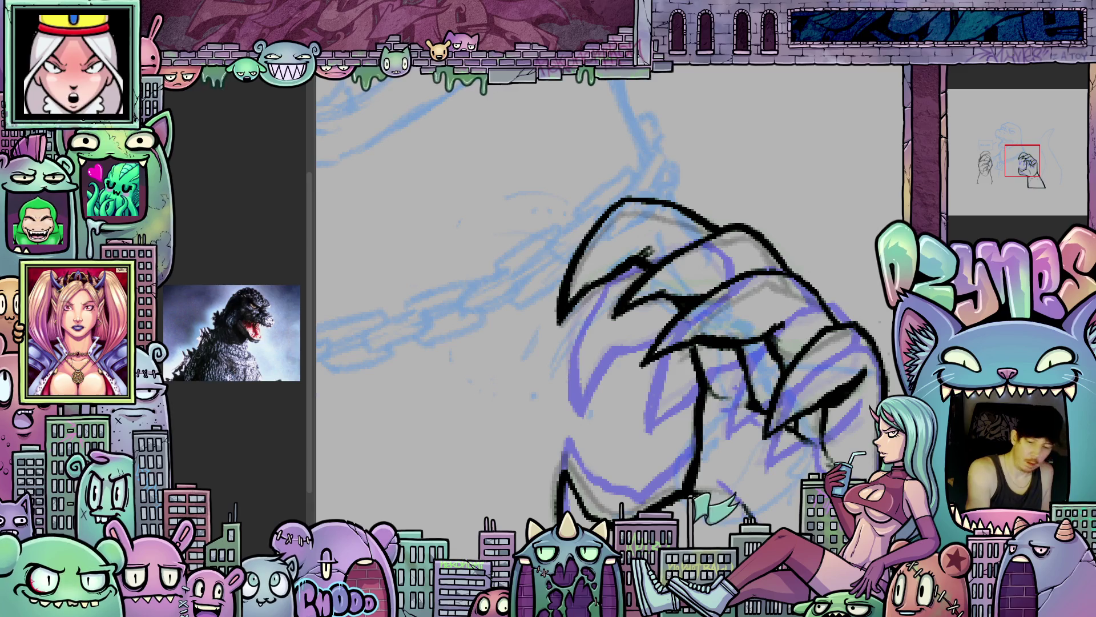
left_click_drag(648, 262, 680, 327)
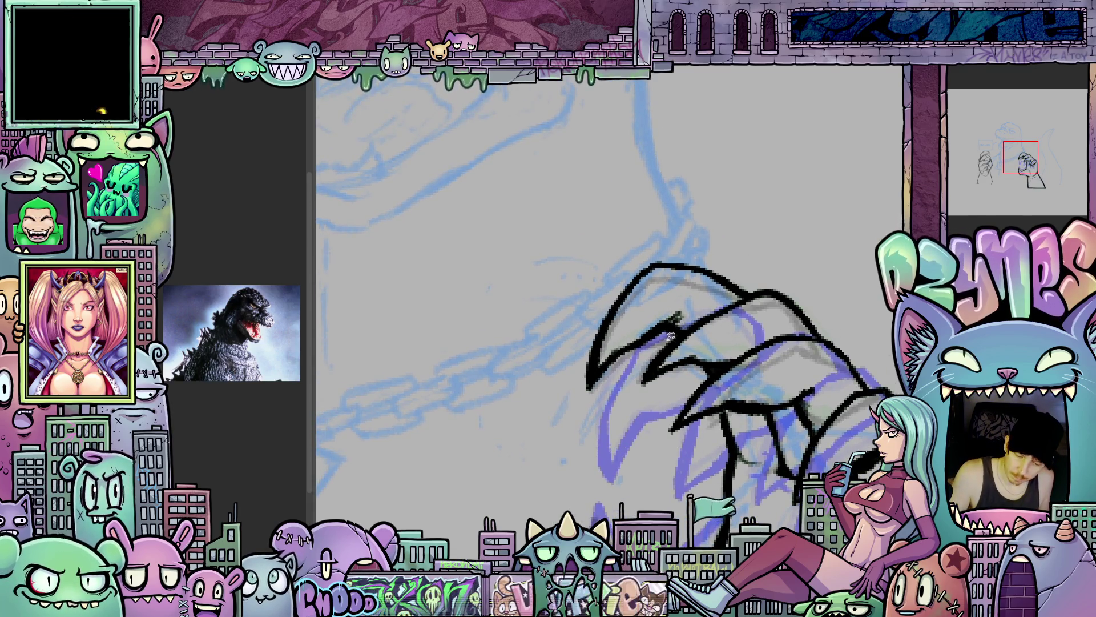
left_click_drag(915, 441, 787, 338)
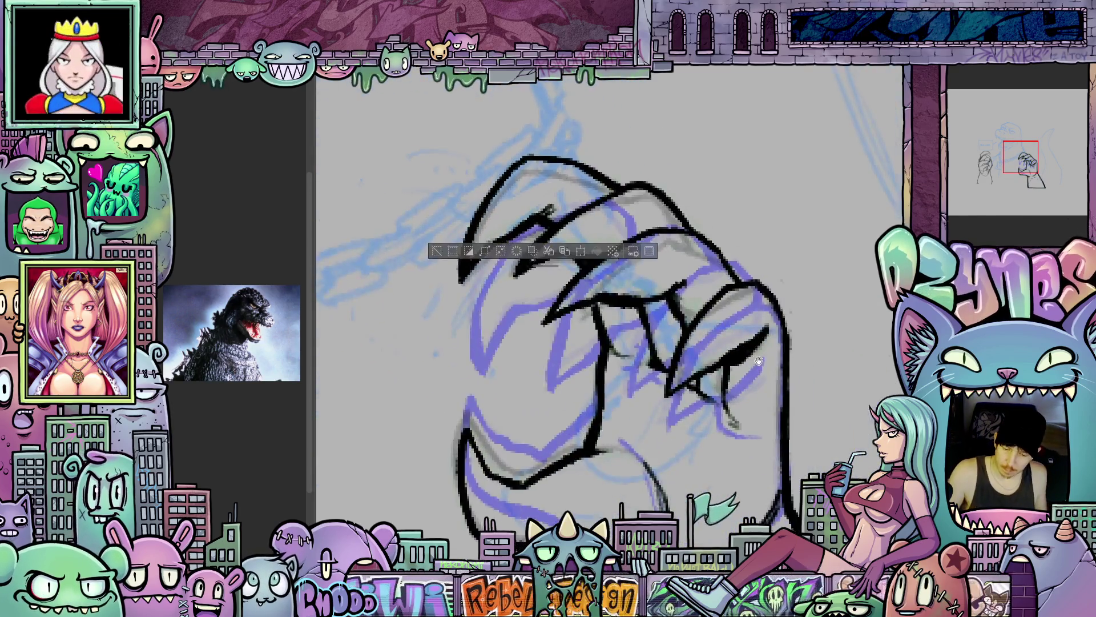
- Sketch thin guide strokes along the right claw's edges
left_click_drag(798, 420, 802, 341)
left_click_drag(769, 276, 746, 281)
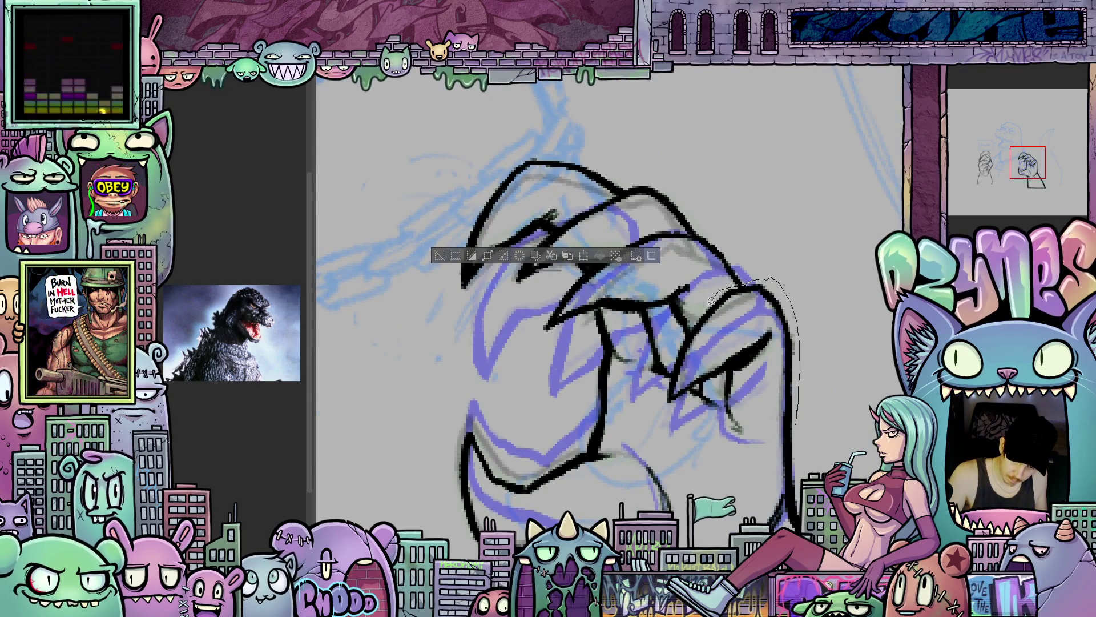
left_click_drag(681, 346, 670, 402)
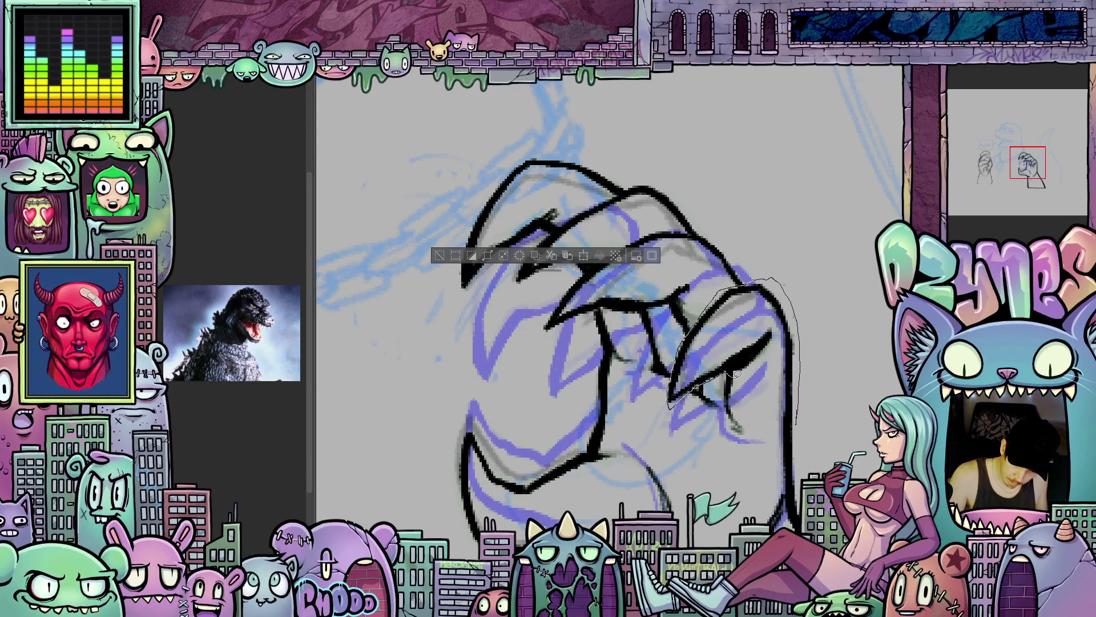
mouse_move(724, 402)
left_mouse_down()
mouse_move(735, 441)
mouse_move(772, 447)
mouse_move(780, 438)
left_mouse_up()
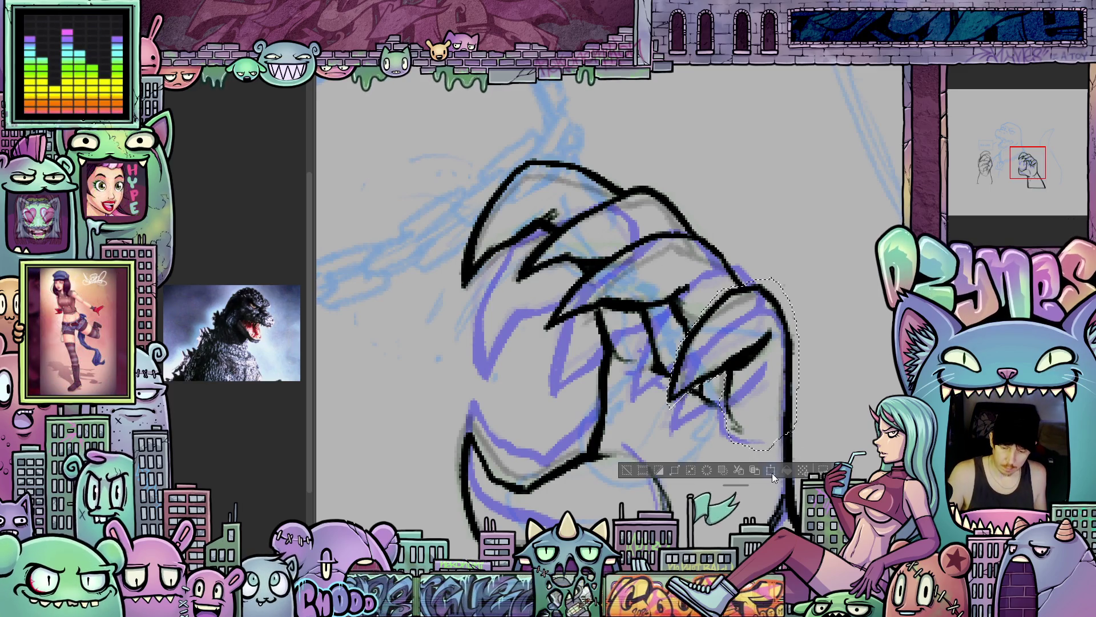
- Lasso the right claw, rotate it slightly counter-clockwise, then nudge it down and right
left_click(772, 473)
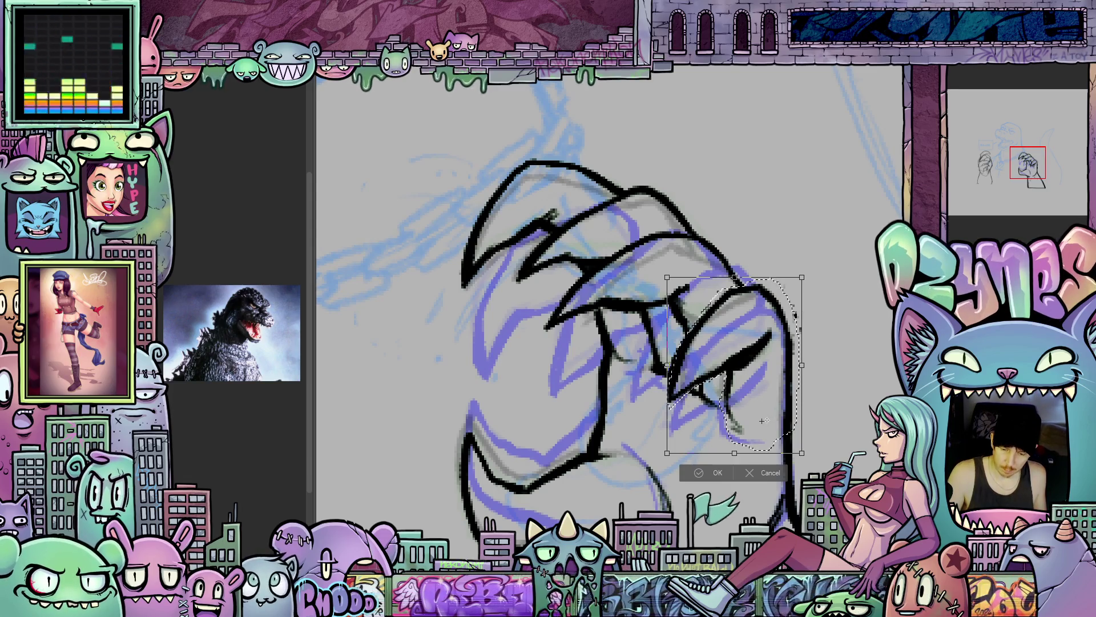
left_click_drag(826, 378, 822, 372)
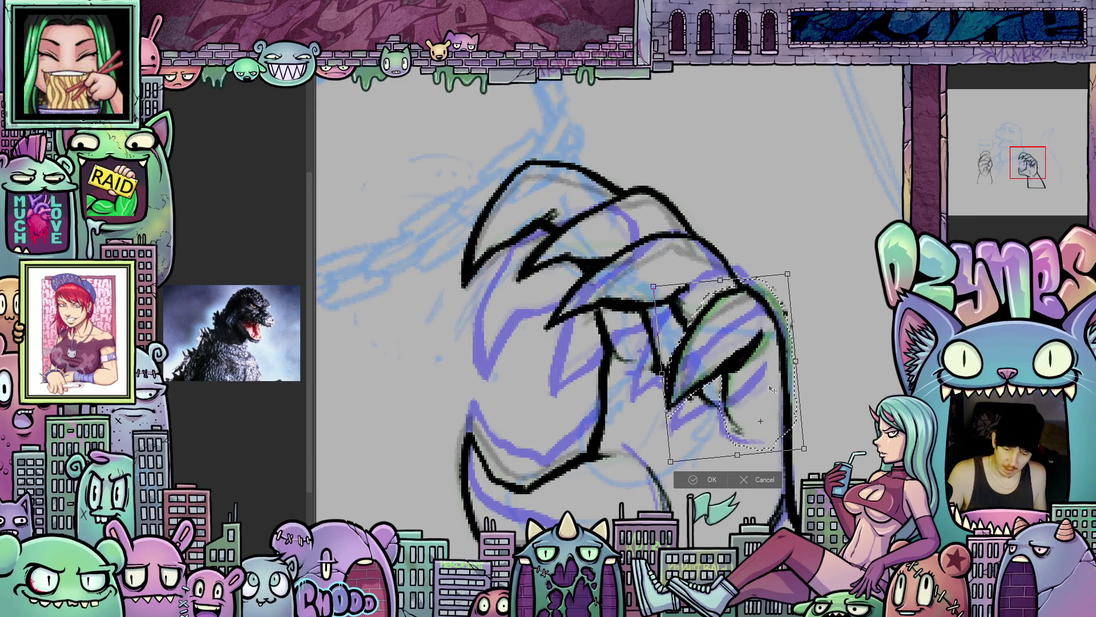
left_click(713, 479)
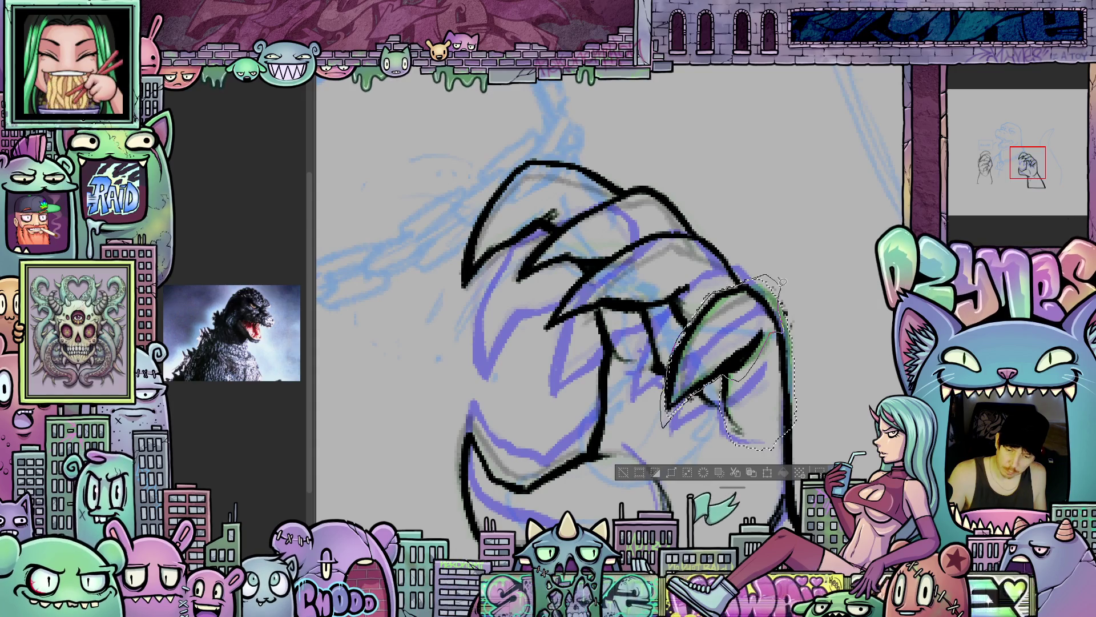
key("ctrl+t")
left_click_drag(724, 377, 726, 382)
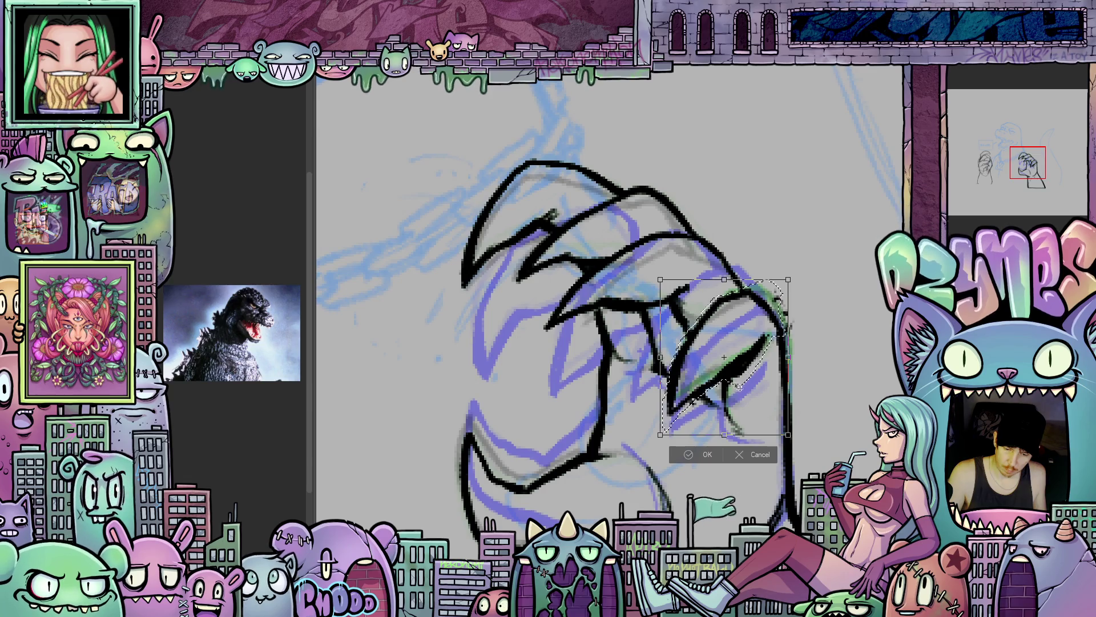
left_click(699, 458)
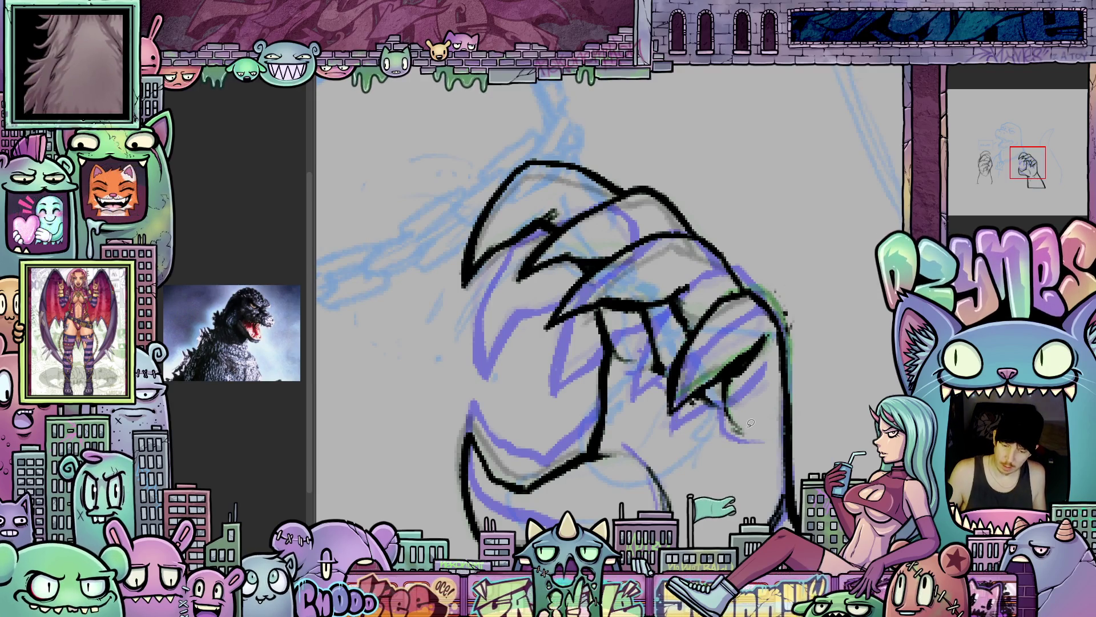
mouse_move(808, 400)
left_mouse_down()
mouse_move(777, 386)
mouse_move(766, 435)
left_mouse_up()
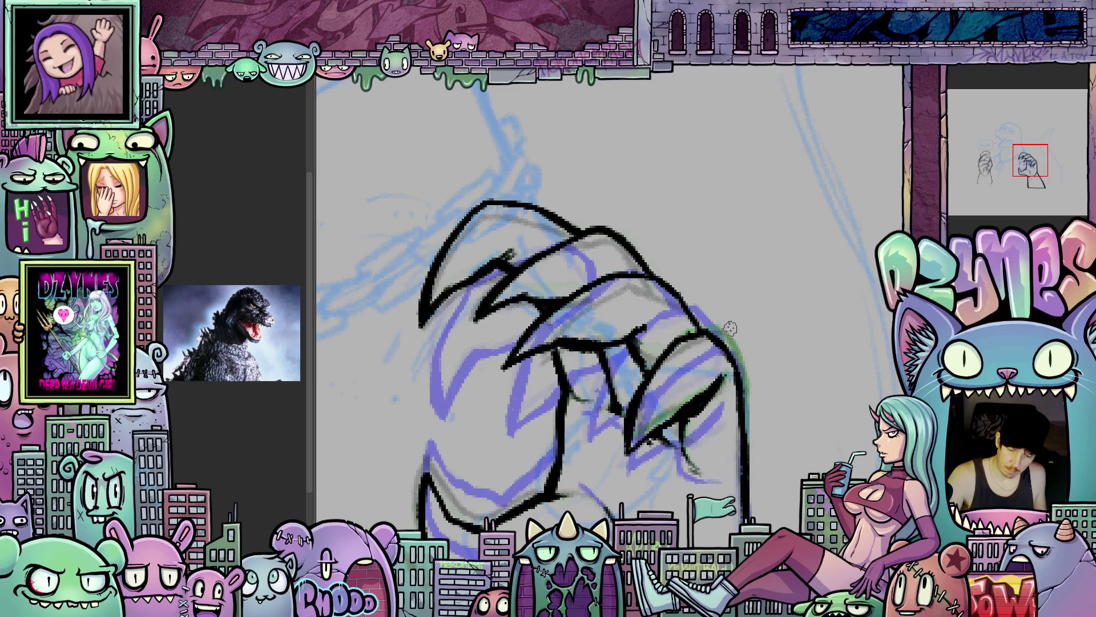
left_click_drag(708, 358, 784, 383)
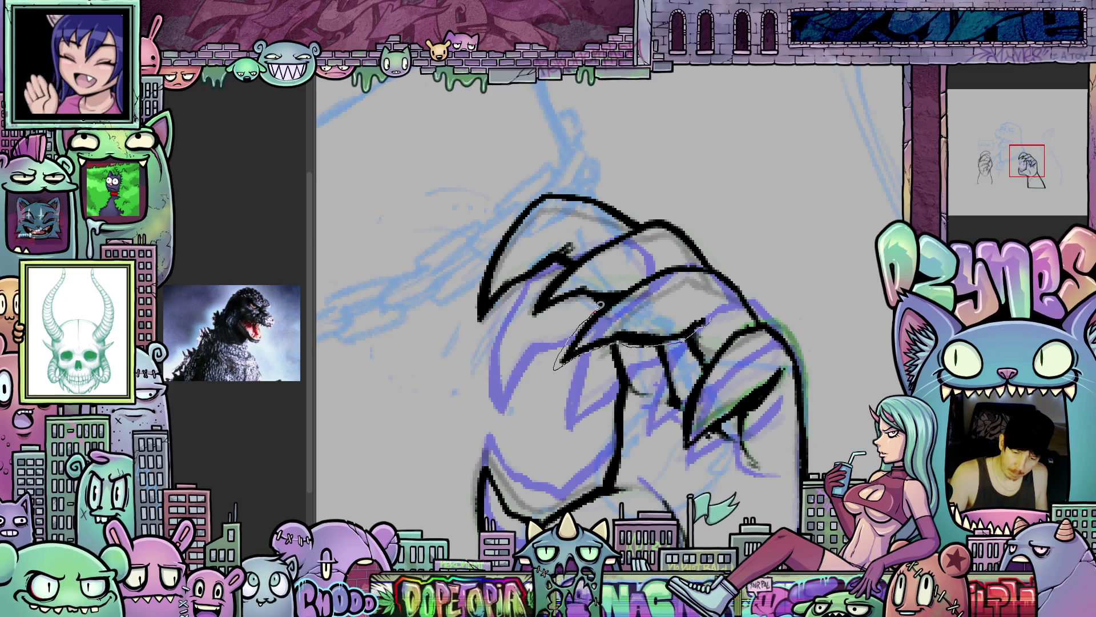
- Lasso the upper claw lines, tilt them slightly counter-clockwise and move them down
mouse_move(718, 263)
left_mouse_down()
mouse_move(754, 276)
mouse_move(766, 314)
mouse_move(707, 325)
left_mouse_up()
left_click(694, 392)
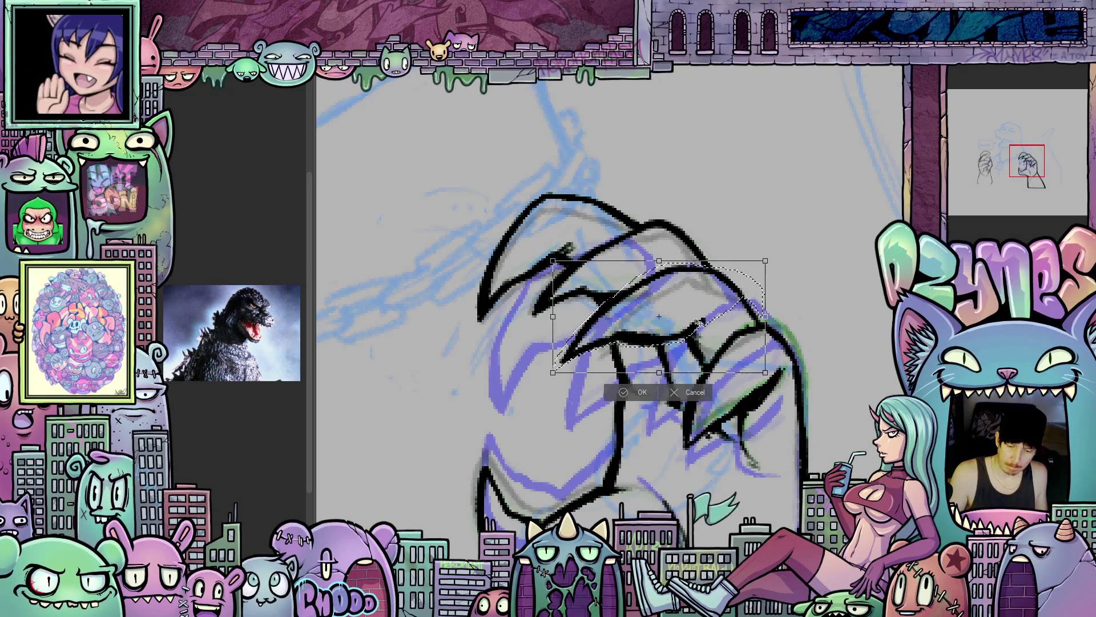
left_click_drag(794, 302, 792, 287)
left_click_drag(706, 336, 707, 341)
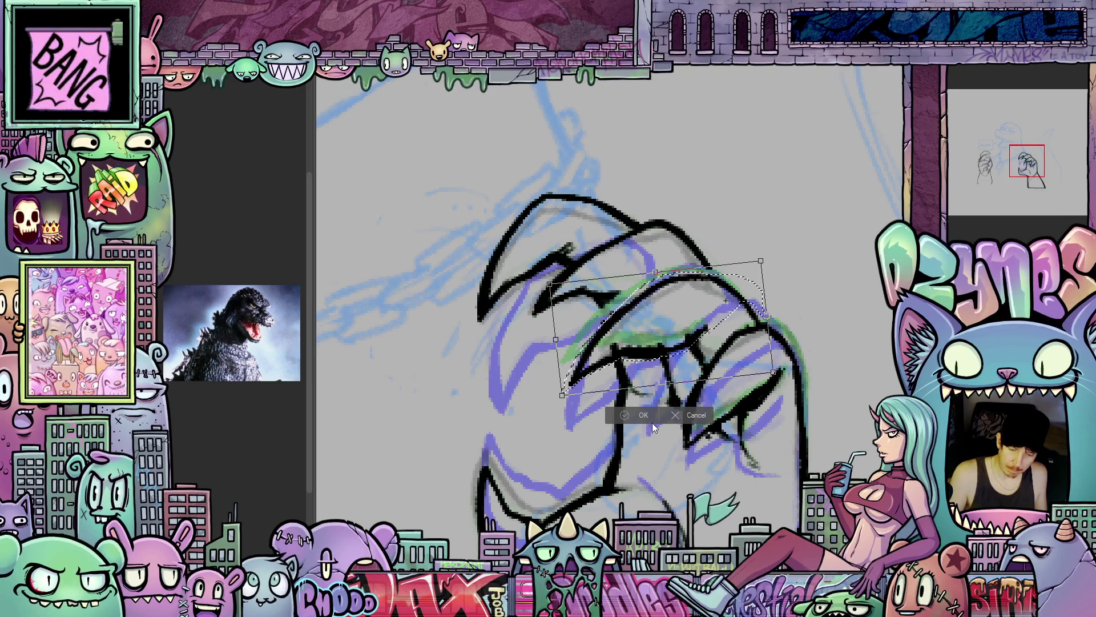
left_click(643, 416)
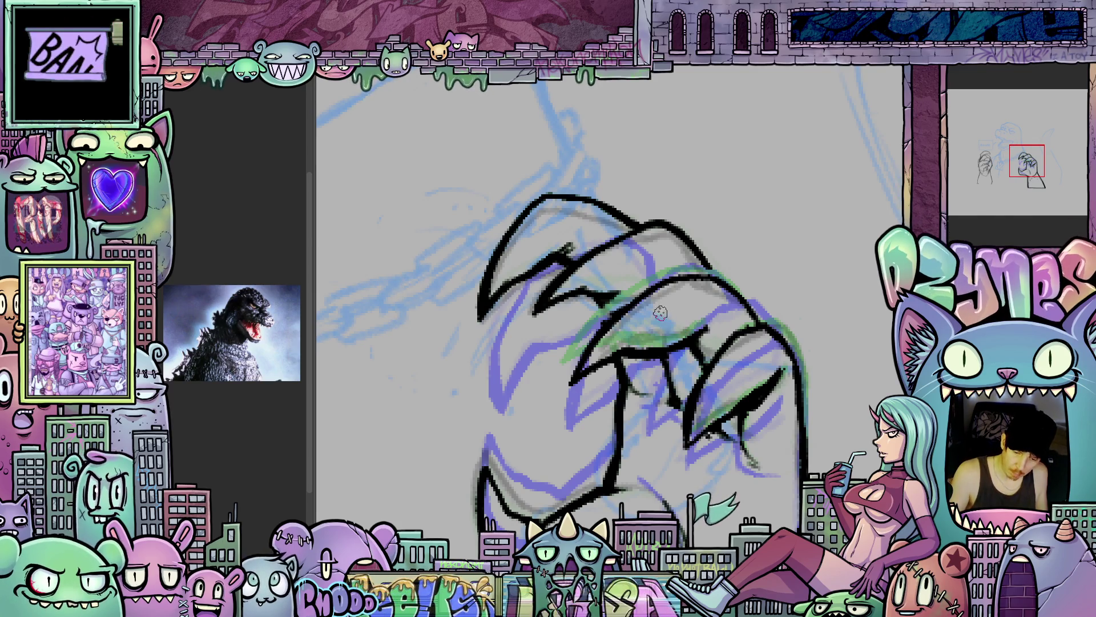
- Undo the stray thin stroke left on the claw
left_click_drag(751, 357, 713, 371)
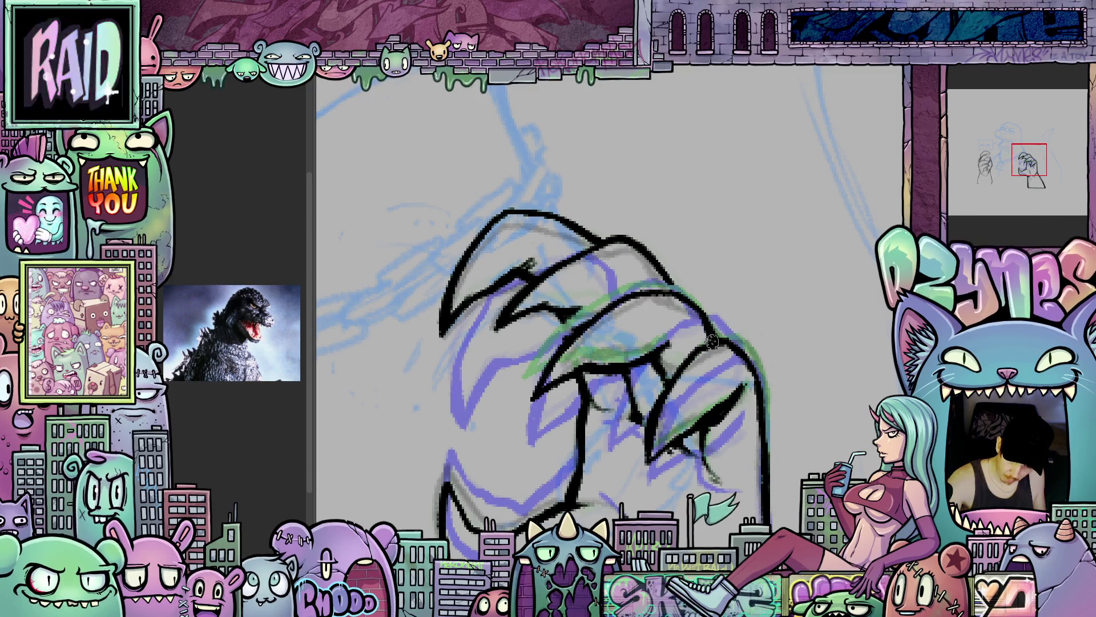
mouse_move(703, 449)
left_mouse_down()
mouse_move(778, 455)
mouse_move(782, 487)
left_mouse_up()
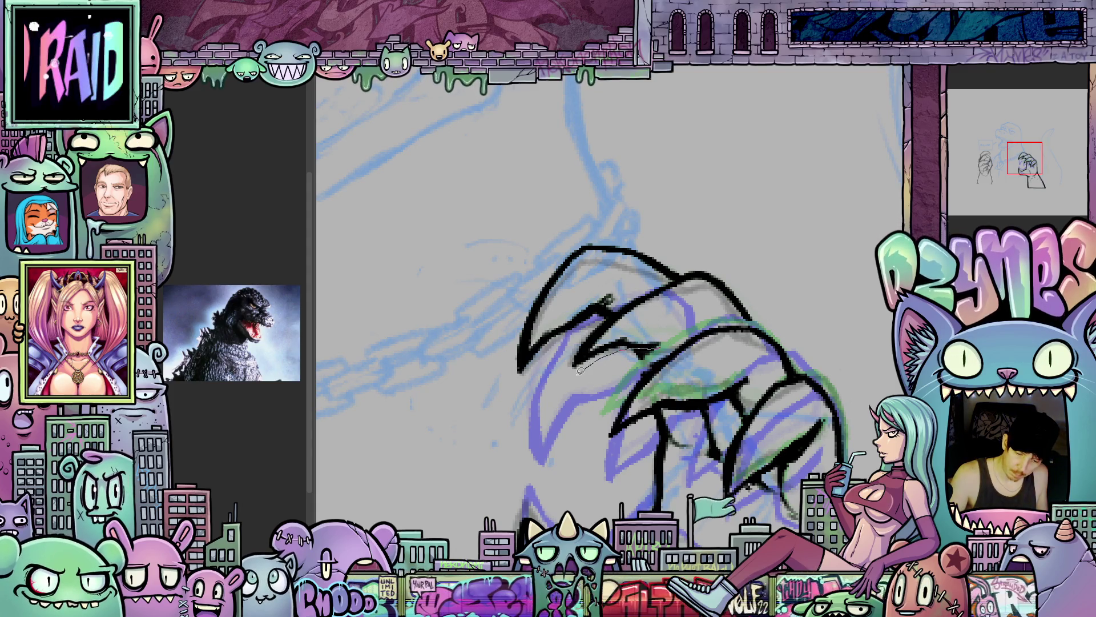
key("ctrl+z")
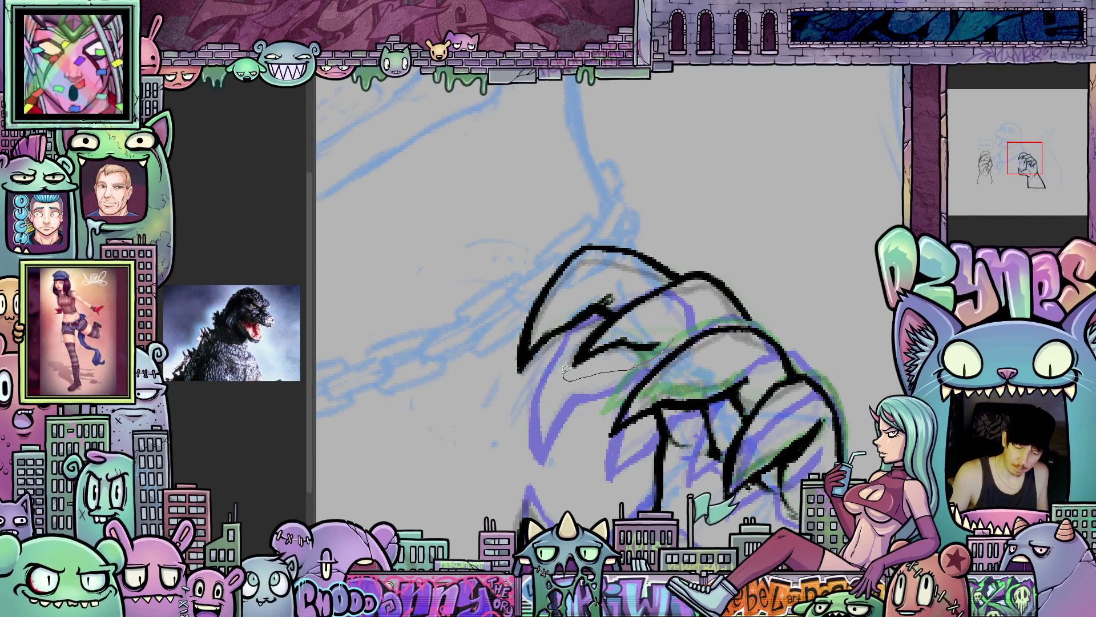
- Rotate the second claw slightly counter-clockwise and shift it a little left
mouse_move(667, 276)
left_mouse_down()
mouse_move(717, 271)
mouse_move(749, 286)
mouse_move(753, 314)
mouse_move(693, 320)
left_mouse_up()
key("ctrl+t")
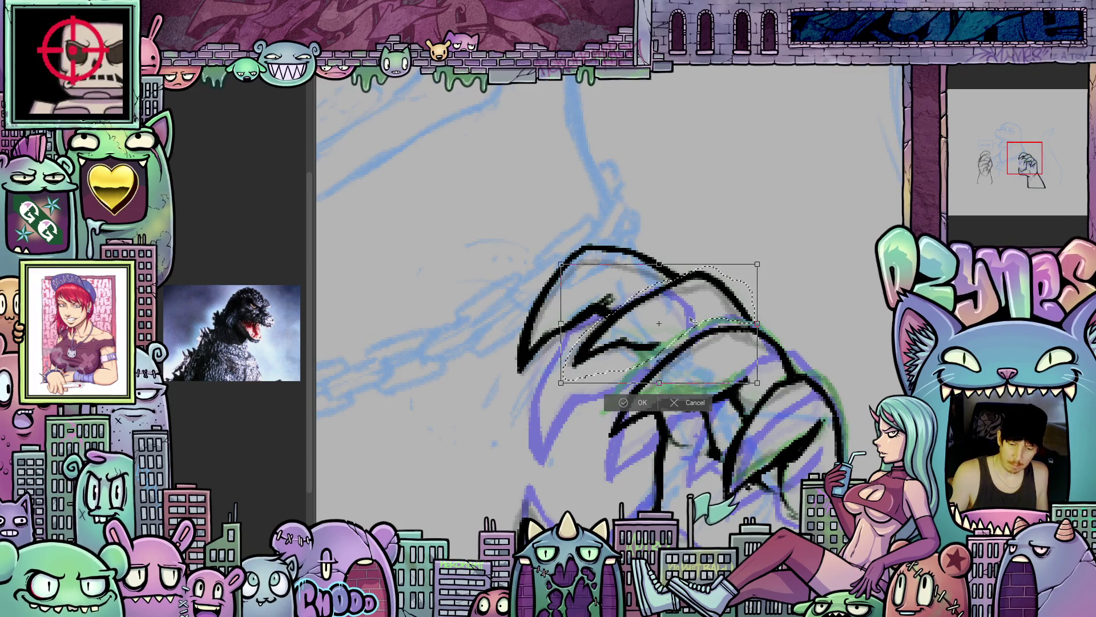
mouse_move(747, 311)
left_mouse_down()
mouse_move(698, 338)
mouse_move(712, 338)
left_mouse_up()
left_click_drag(710, 339, 707, 340)
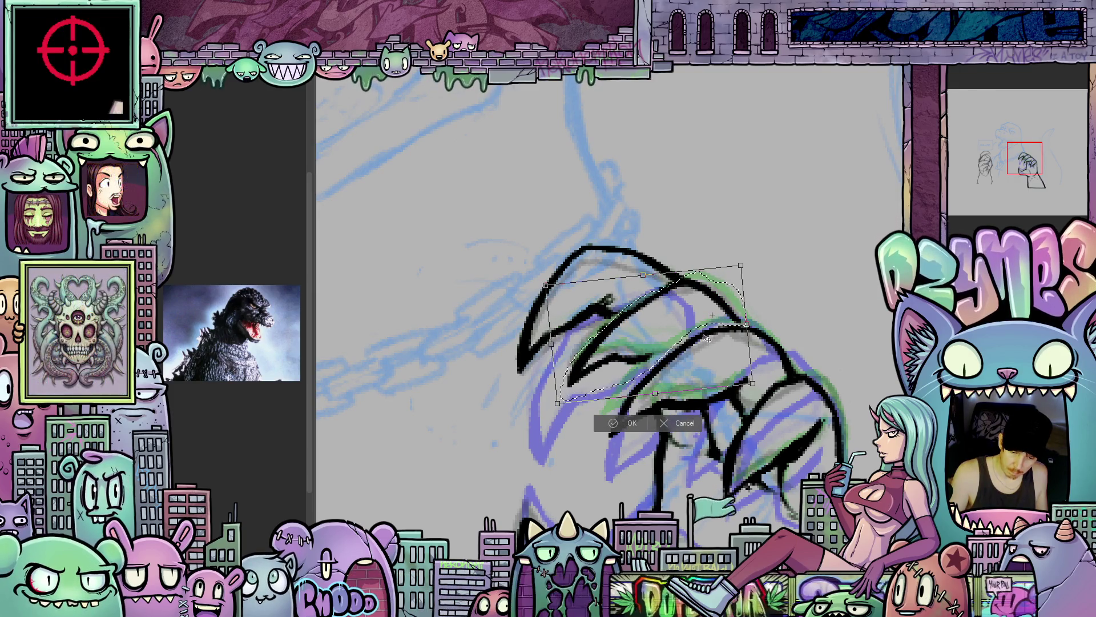
left_click(631, 423)
left_click_drag(656, 371, 673, 348)
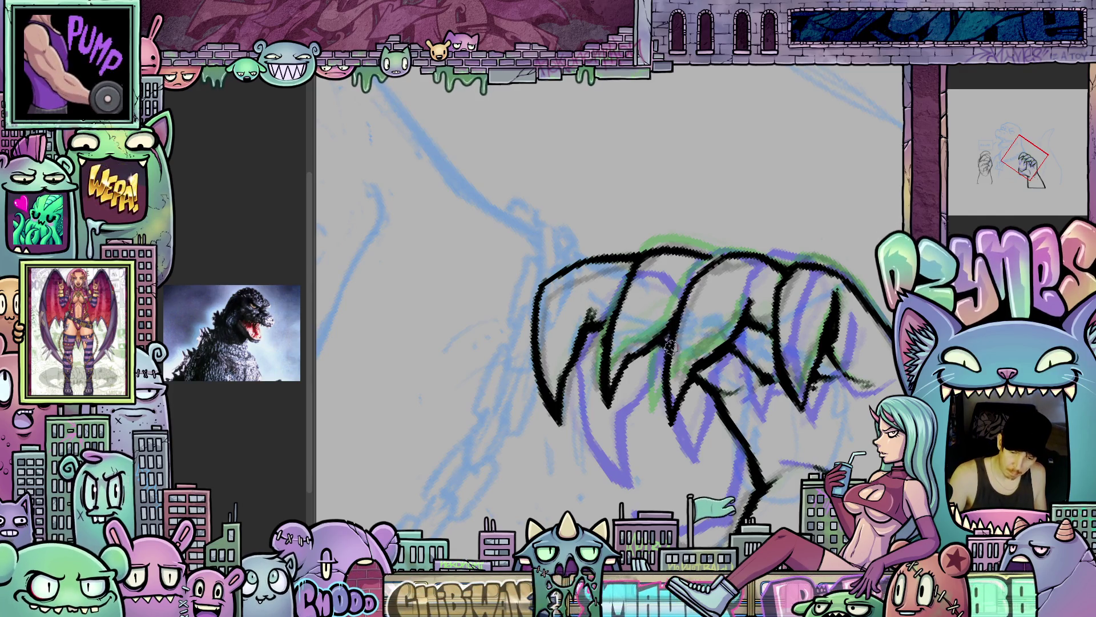
left_click_drag(844, 362, 369, 280)
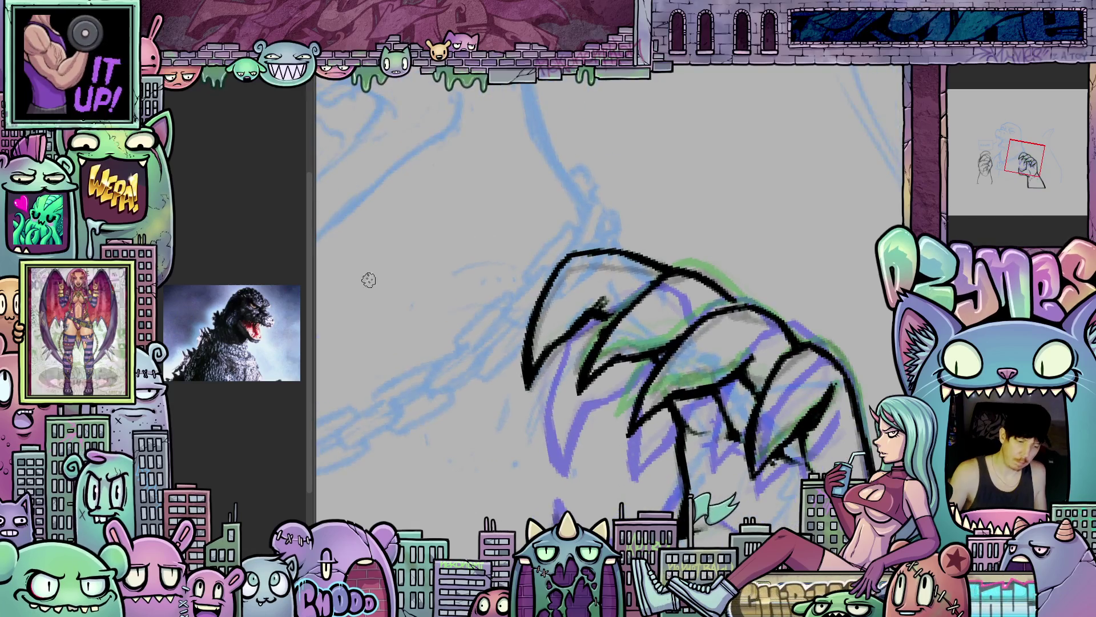
- Rotate the top-left claw counter-clockwise into place along the guides, then deselect
mouse_move(615, 313)
left_mouse_down()
mouse_move(542, 389)
mouse_move(542, 247)
left_mouse_up()
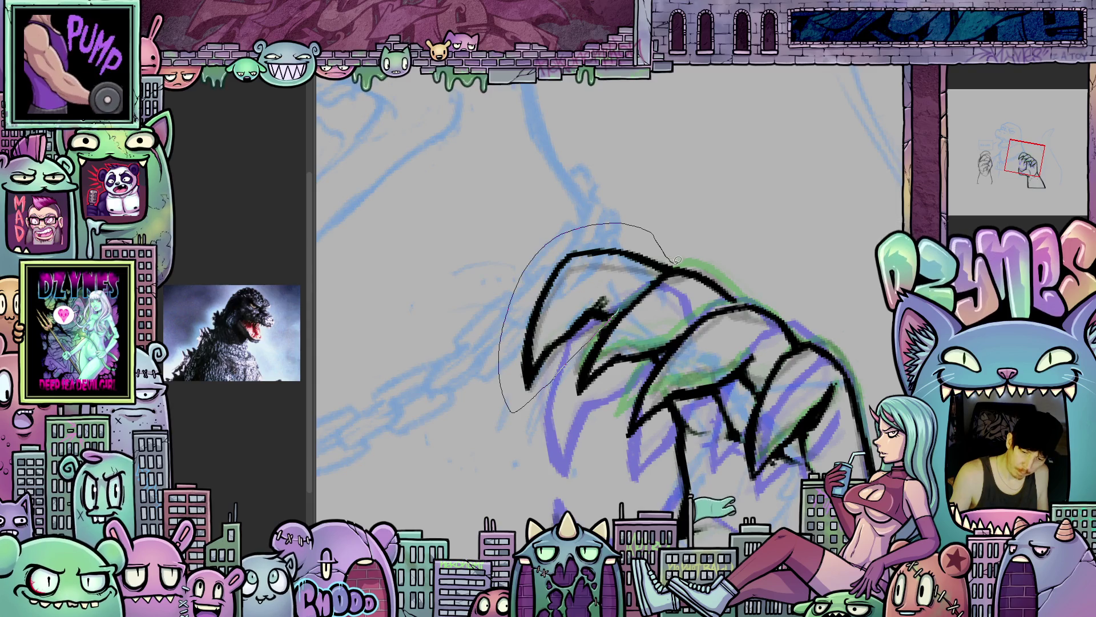
left_click_drag(632, 294, 627, 300)
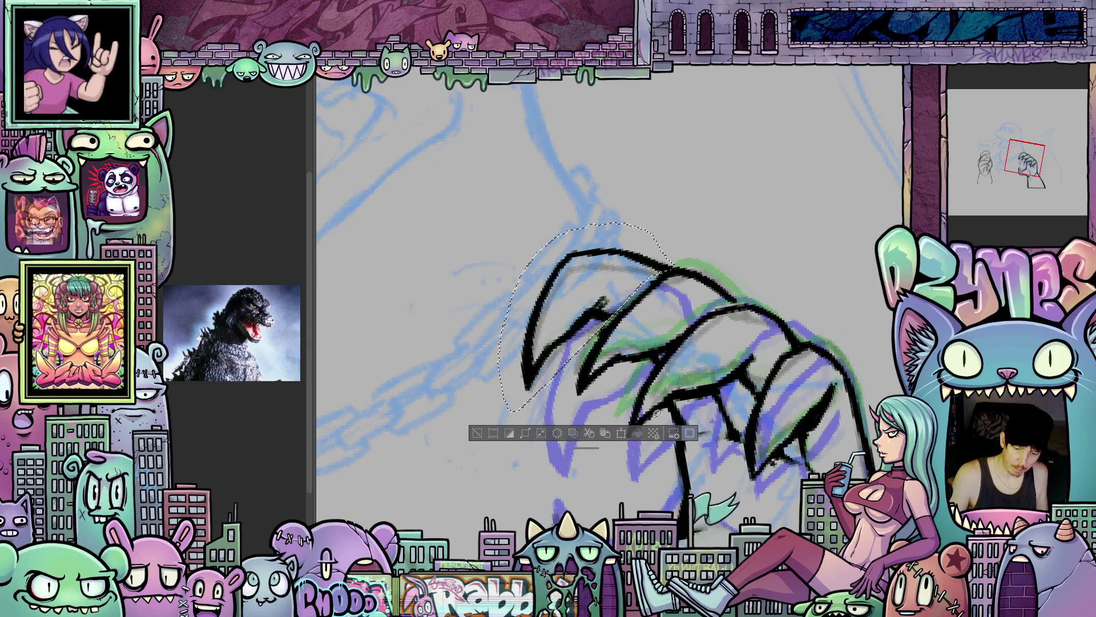
left_click(635, 432)
mouse_move(662, 342)
left_mouse_down()
mouse_move(645, 326)
mouse_move(608, 323)
left_mouse_up()
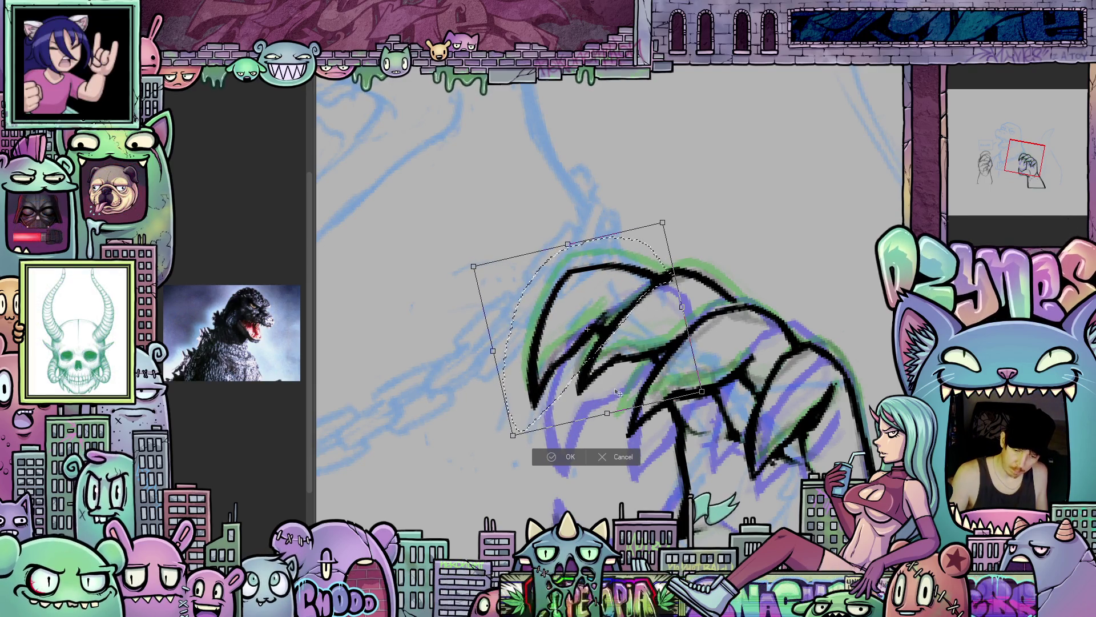
key("Return")
key("ctrl+d")
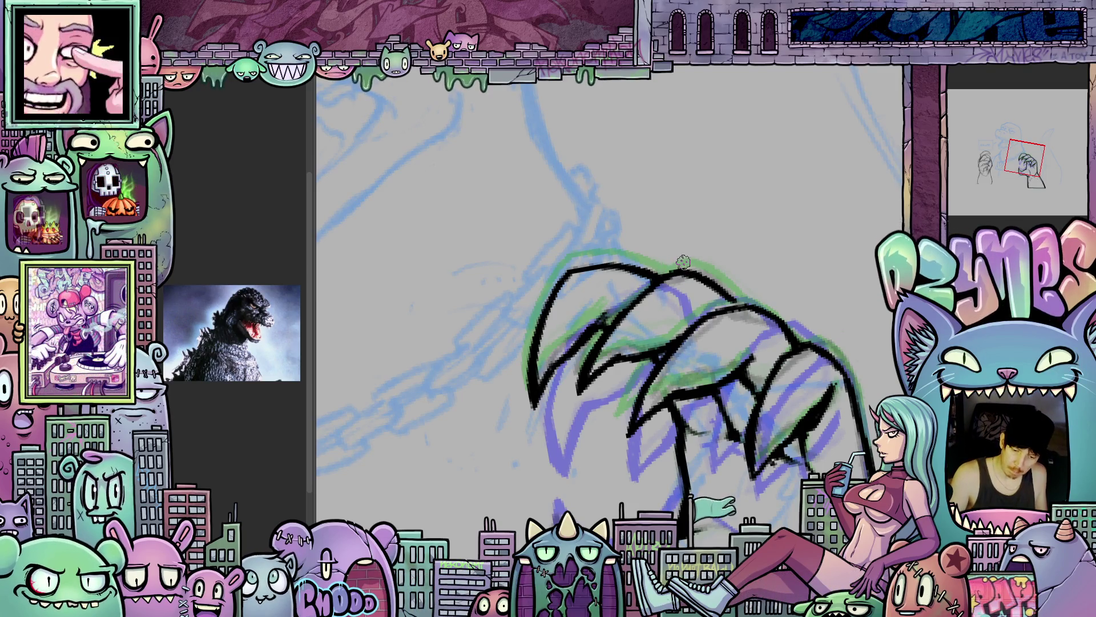
left_click_drag(822, 474, 828, 287)
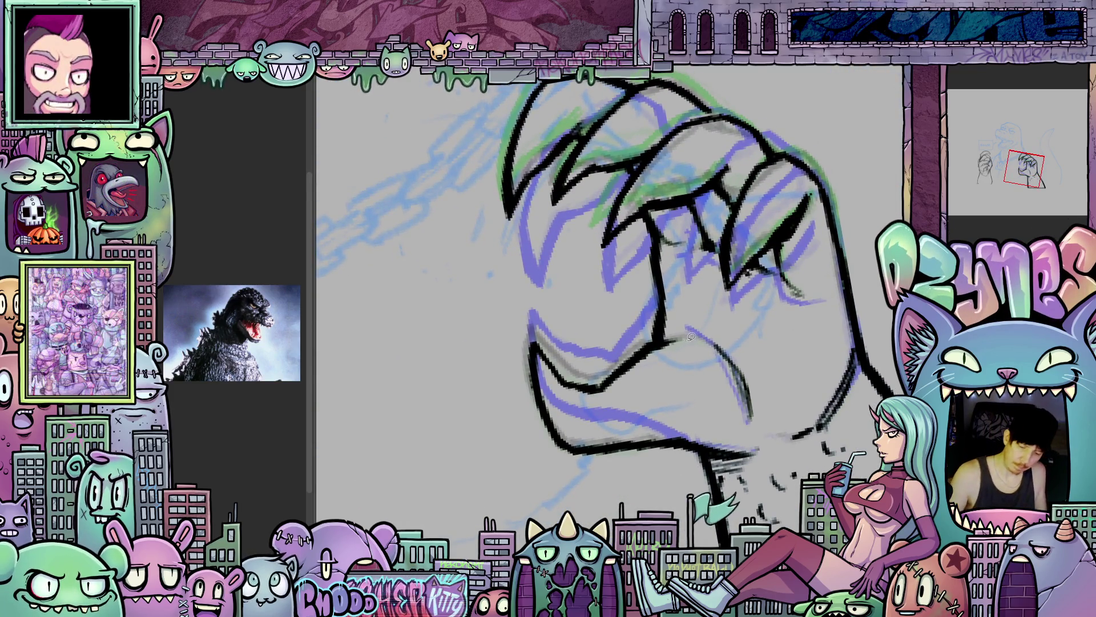
- Lasso the bottom claw, tilt it slightly counter-clockwise and raise it a few pixels
mouse_move(645, 336)
left_mouse_down()
mouse_move(531, 313)
mouse_move(652, 467)
left_mouse_up()
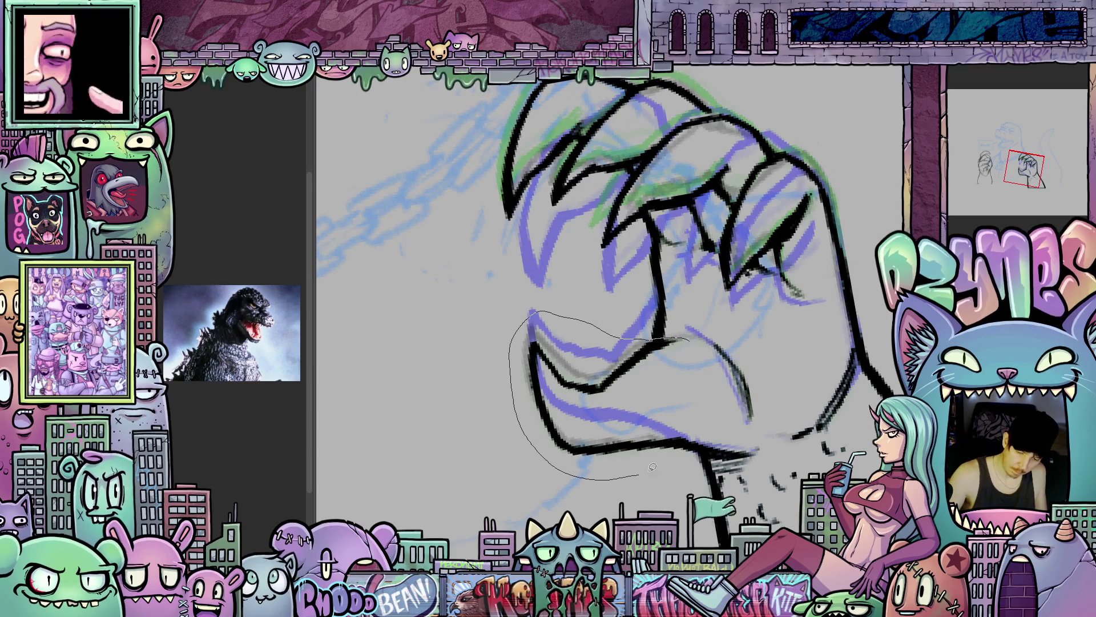
left_click_drag(742, 460, 696, 399)
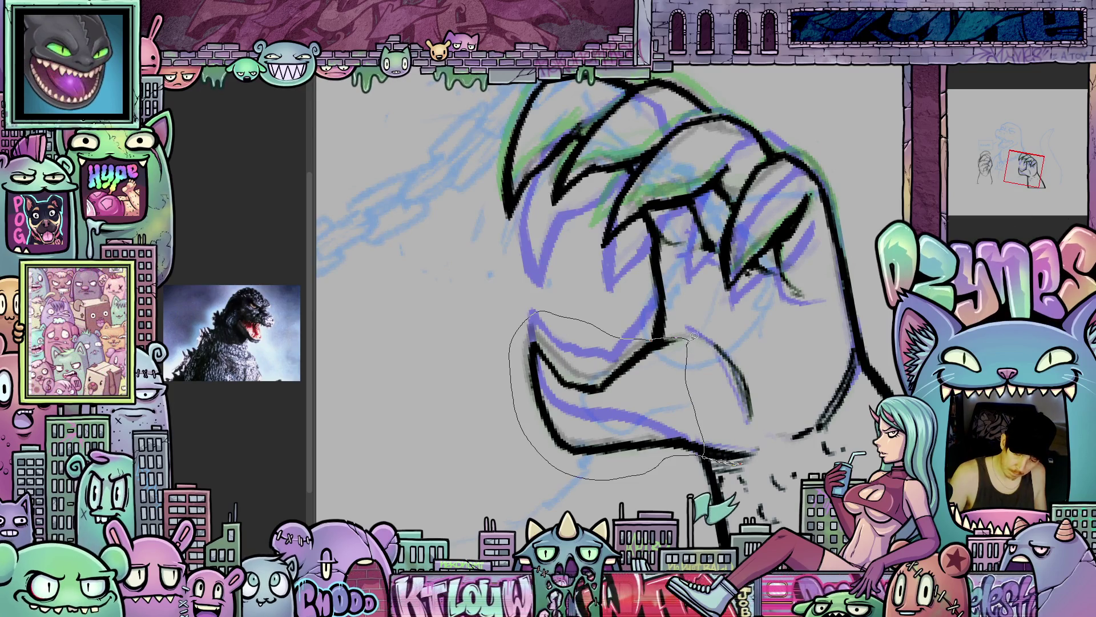
left_click_drag(694, 336, 688, 339)
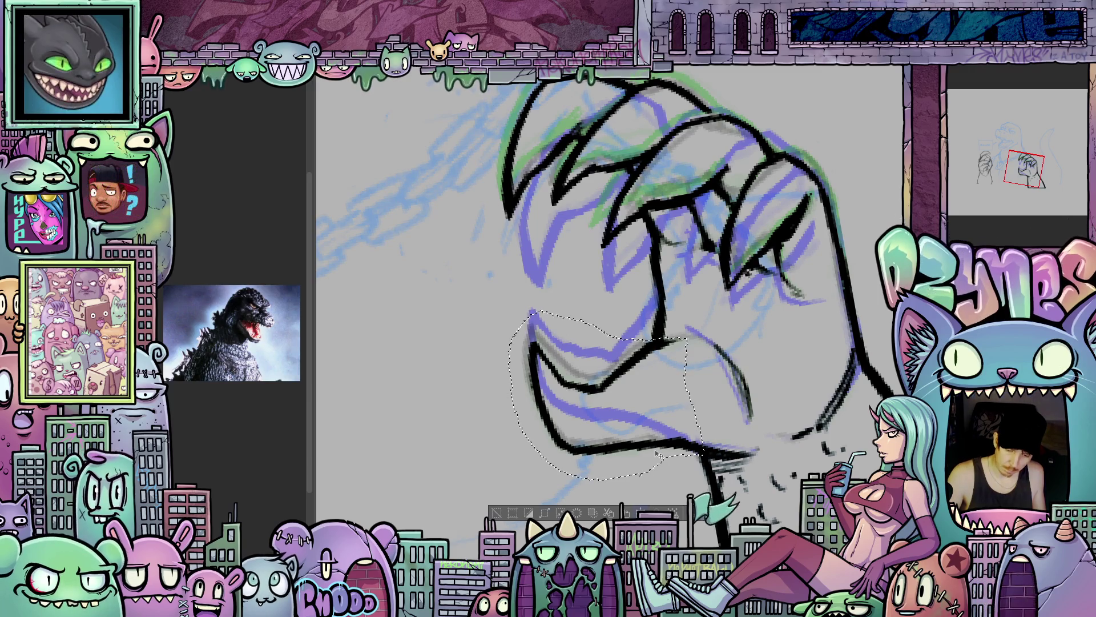
key("ctrl+t")
left_click_drag(755, 402, 757, 391)
left_click_drag(679, 413, 674, 410)
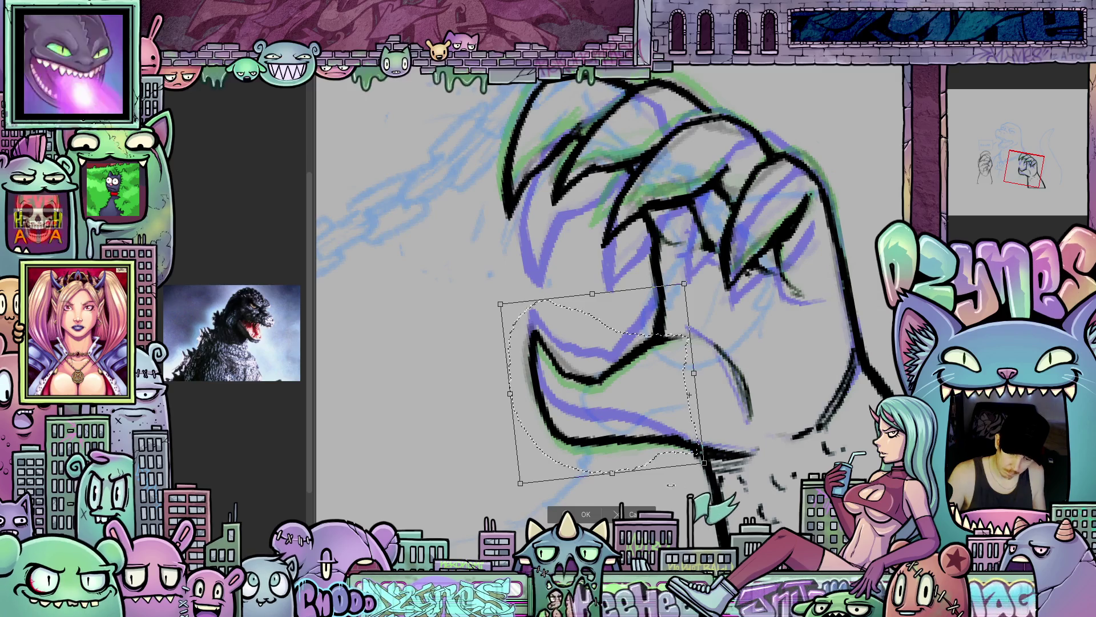
left_click(585, 514)
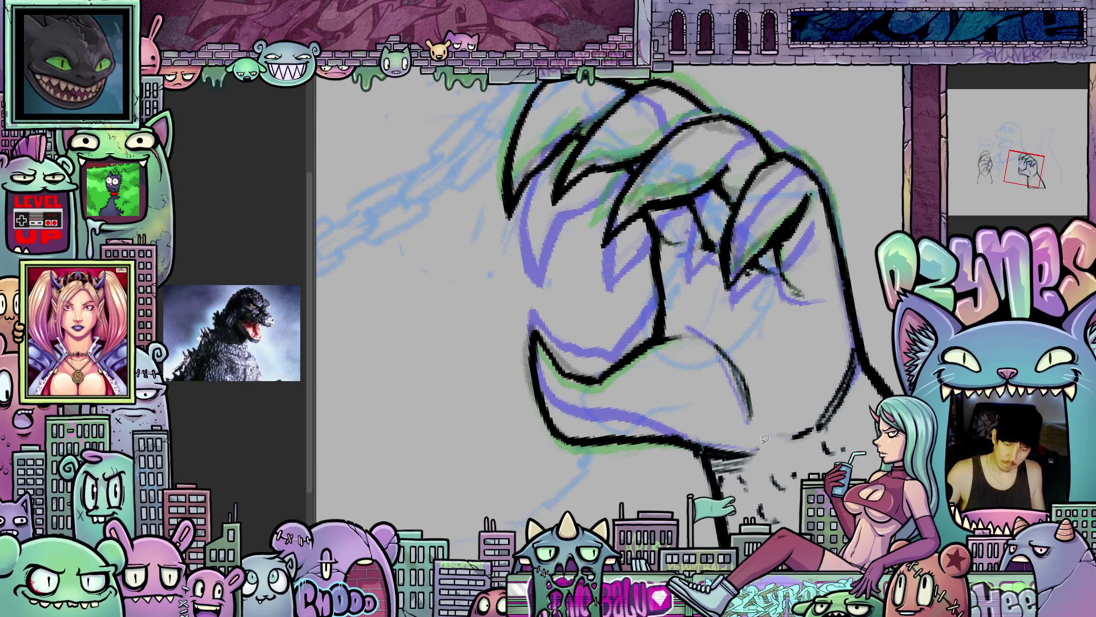
- Rotate the canvas view to inspect the fist, then zoom out to the full page
scroll(847, 411, "down", 2)
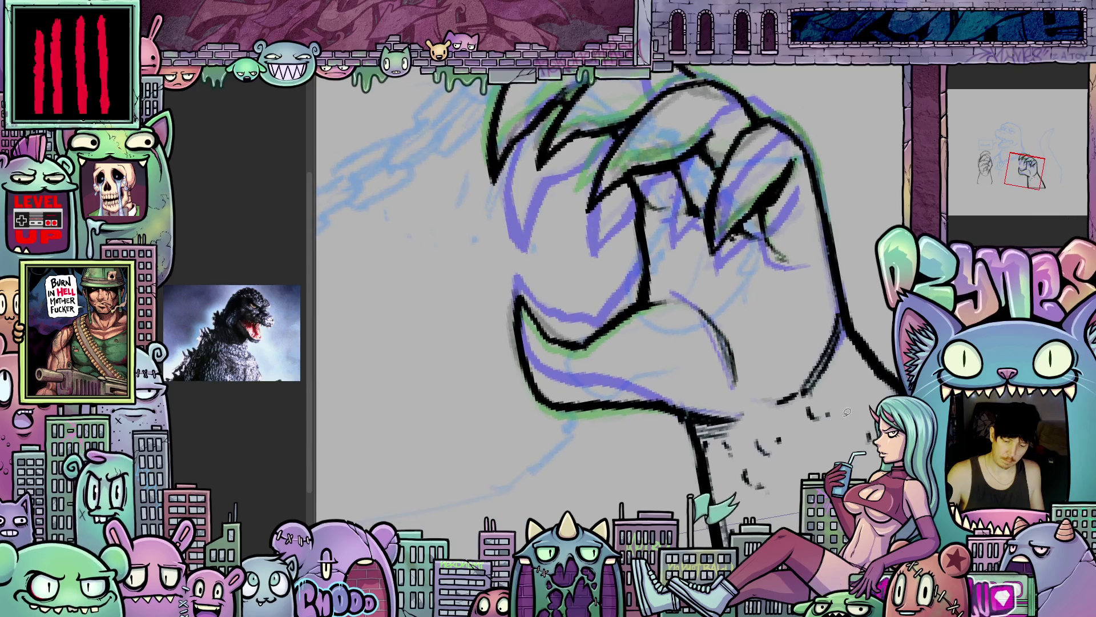
key("asciicircum")
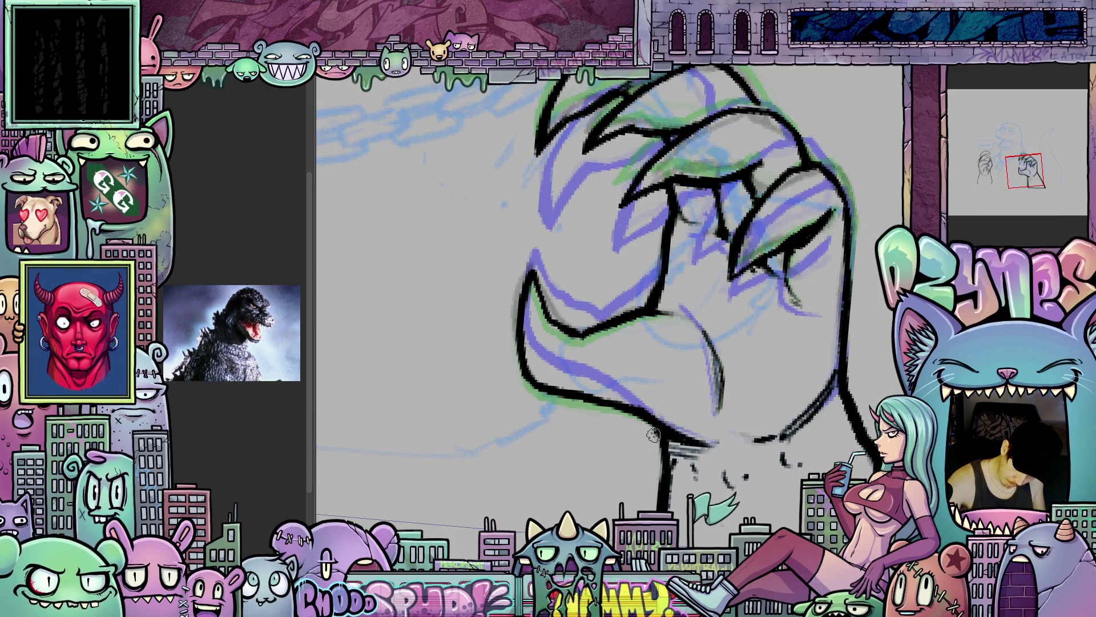
left_click_drag(745, 476, 738, 528)
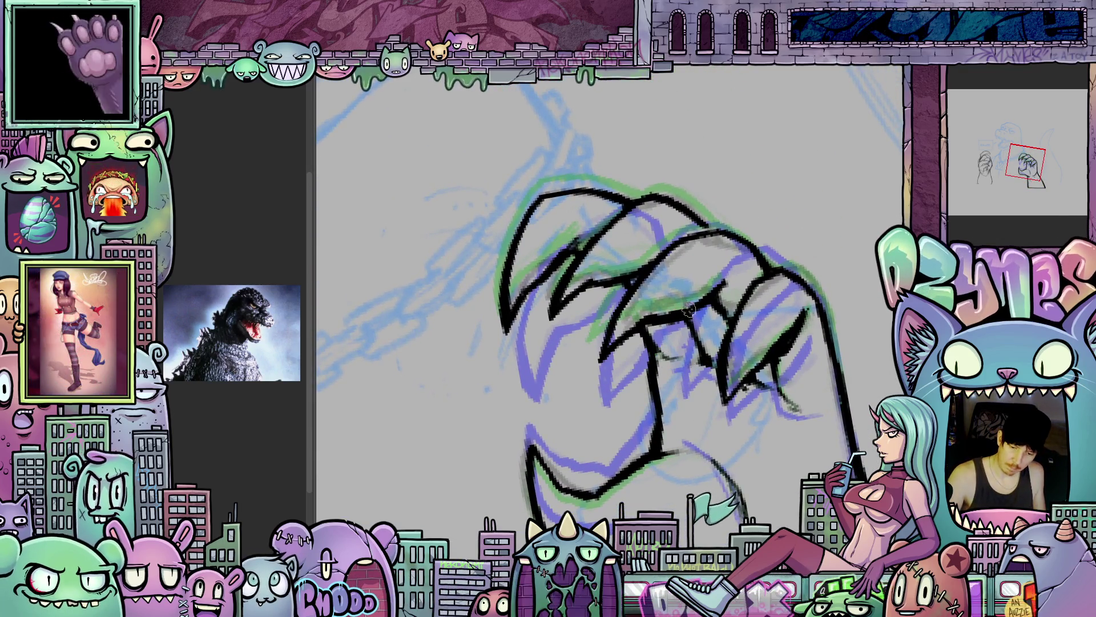
left_click_drag(750, 262, 731, 360)
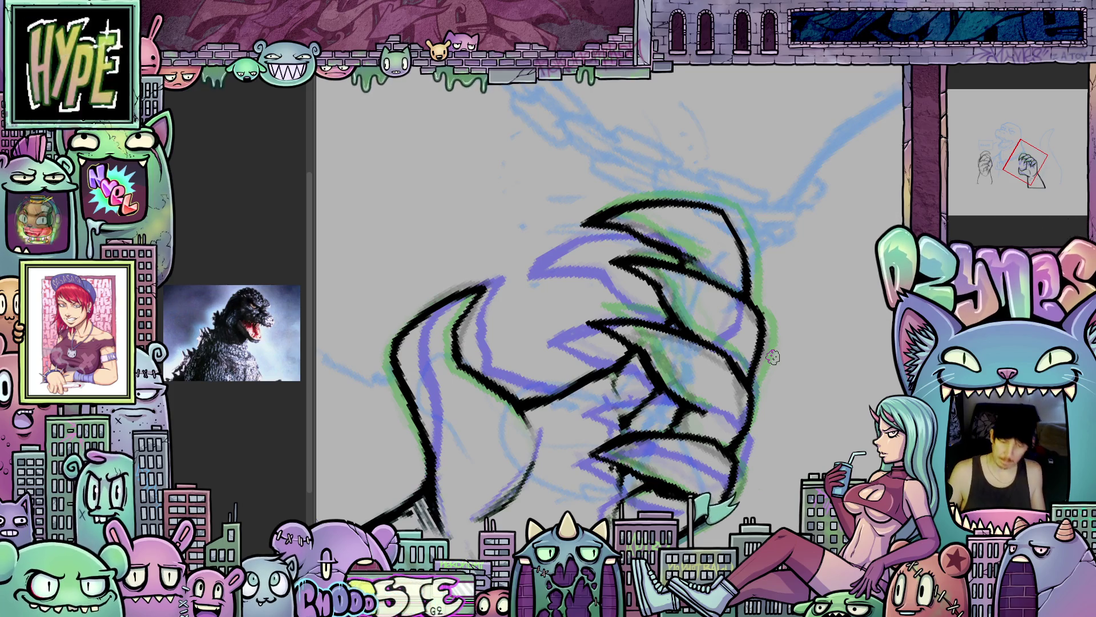
scroll(773, 357, "down", 5)
left_click_drag(773, 357, 815, 275)
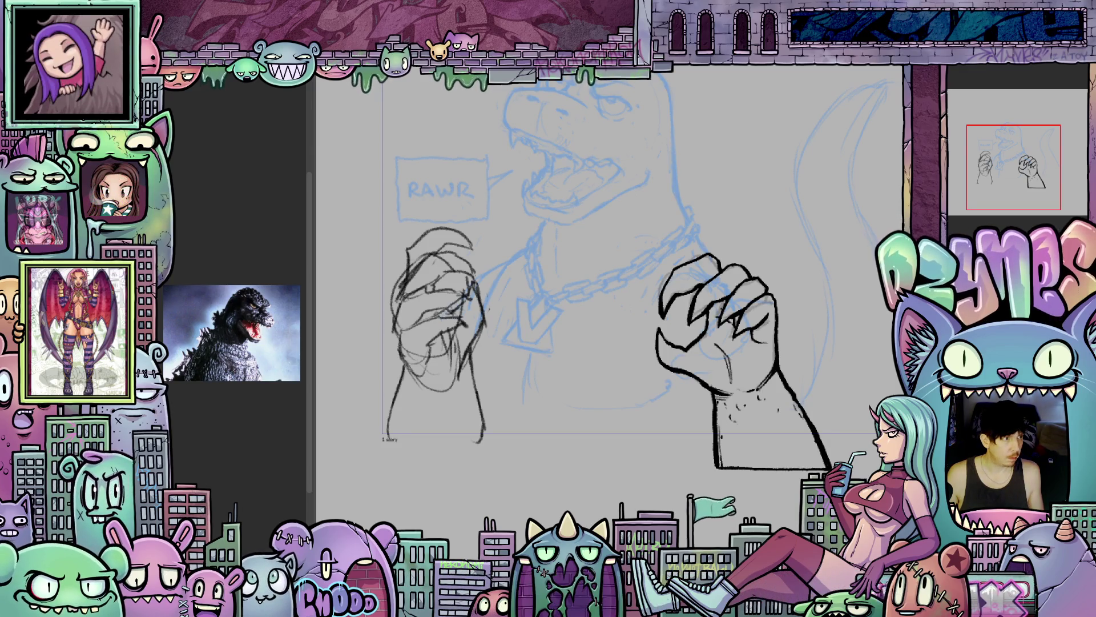
- Hide the black fist lineart to show the green and purple guides
key("ctrl+z")
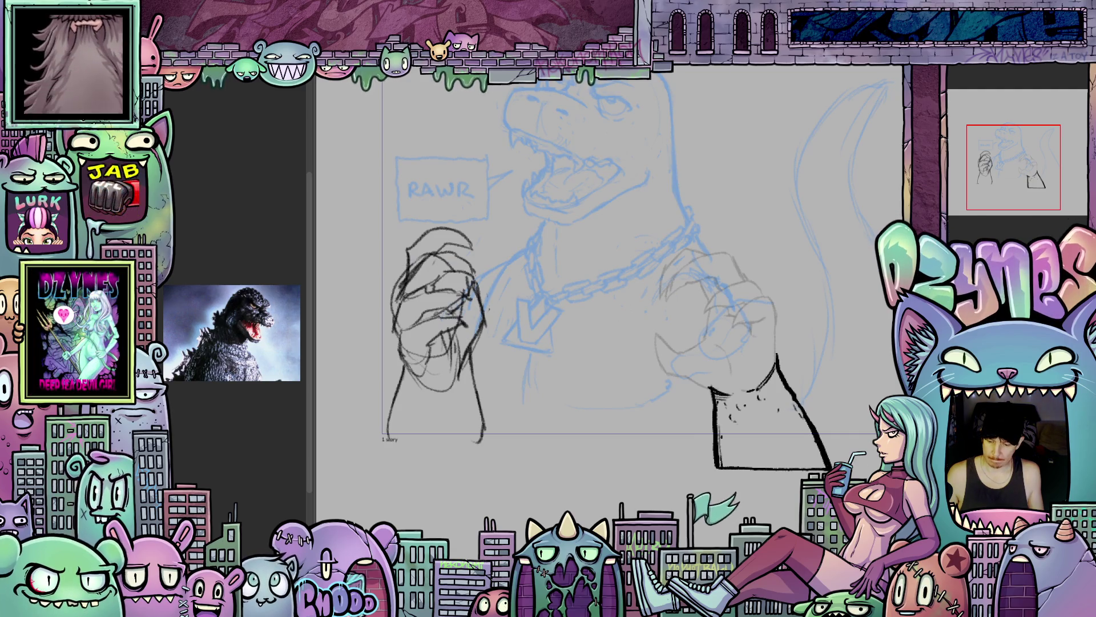
key("ctrl+v")
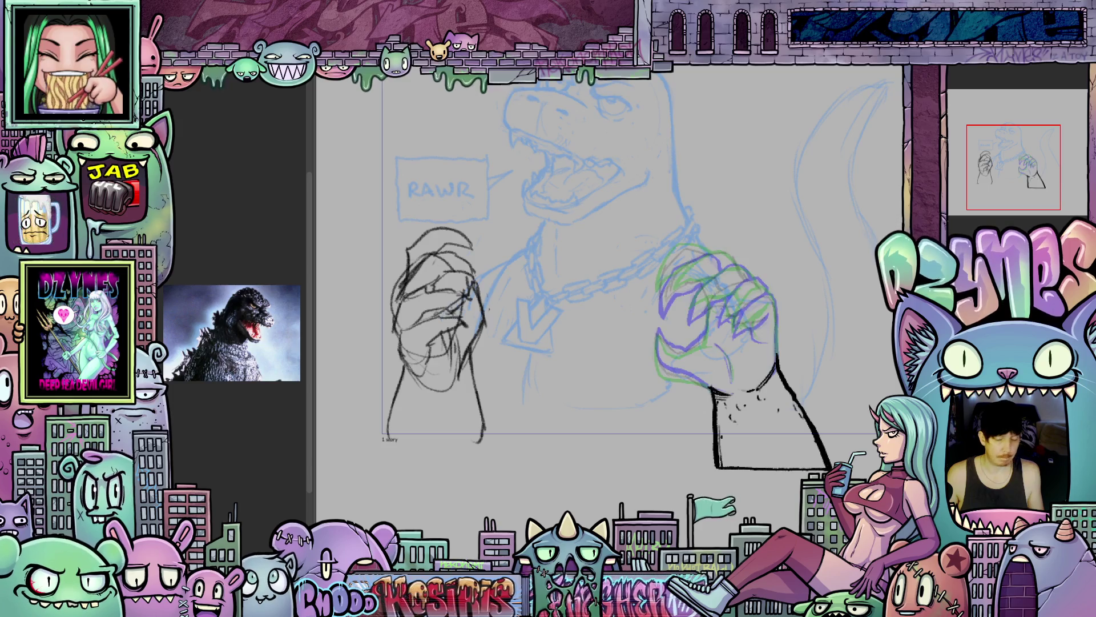
scroll(735, 352, "up", 5)
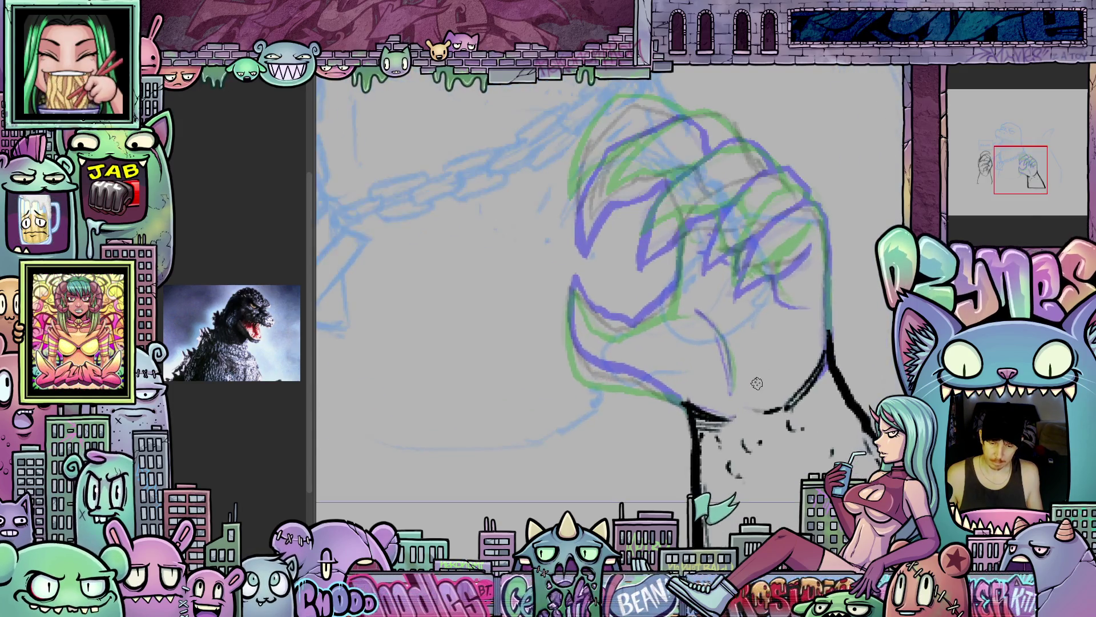
left_click_drag(659, 375, 720, 358)
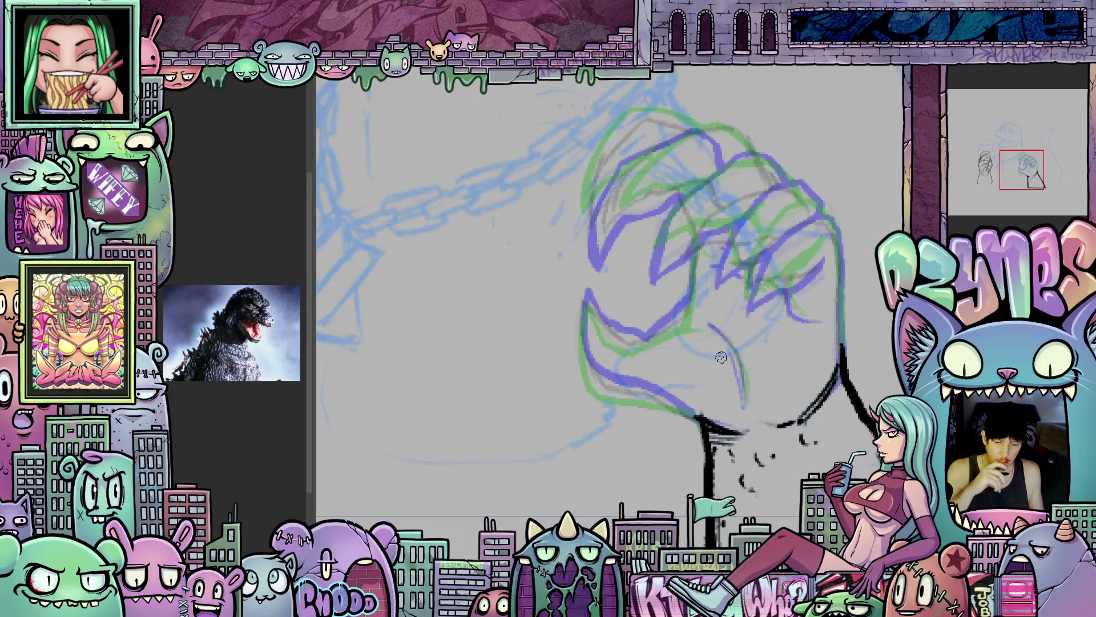
- Ink a thick black outline up the wrist to the knuckle peak
left_click_drag(703, 451, 630, 482)
left_click_drag(615, 440, 578, 366)
mouse_move(779, 417)
left_mouse_down()
mouse_move(586, 346)
mouse_move(602, 288)
left_mouse_up()
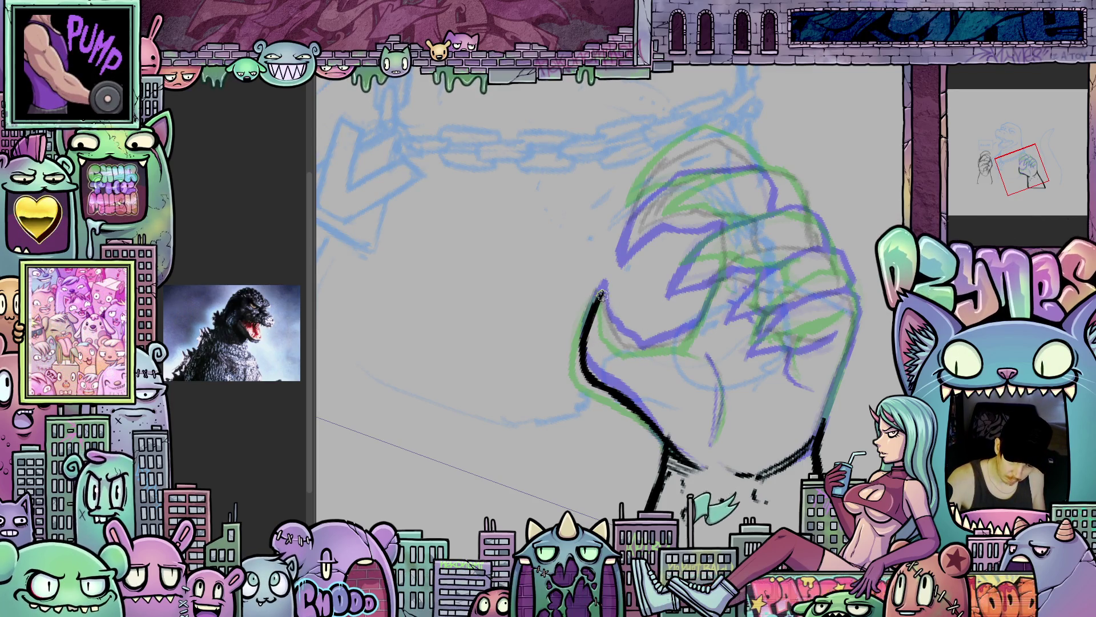
mouse_move(600, 292)
left_mouse_down()
mouse_move(624, 341)
mouse_move(677, 292)
left_mouse_up()
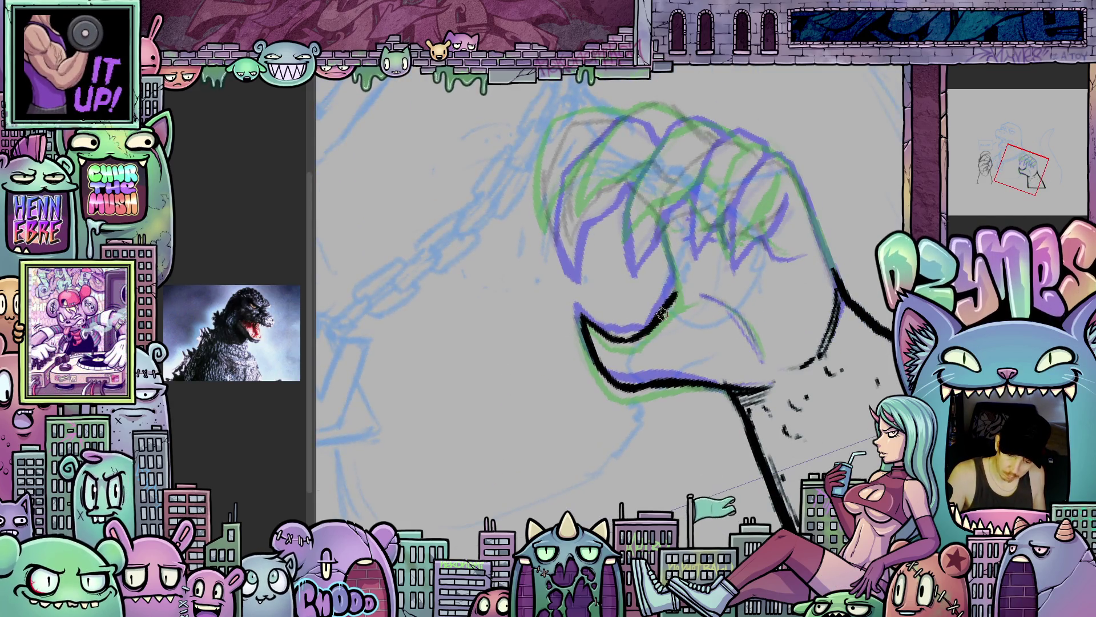
mouse_move(769, 289)
left_mouse_down()
mouse_move(688, 311)
mouse_move(703, 246)
left_mouse_up()
left_click_drag(705, 343, 718, 375)
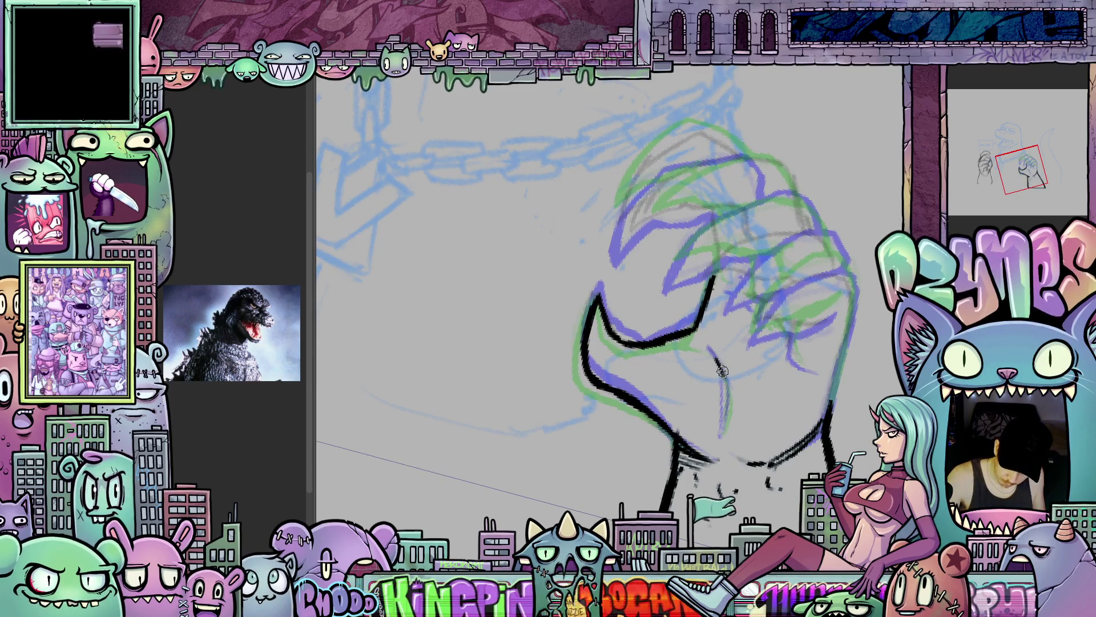
left_click_drag(724, 427, 718, 330)
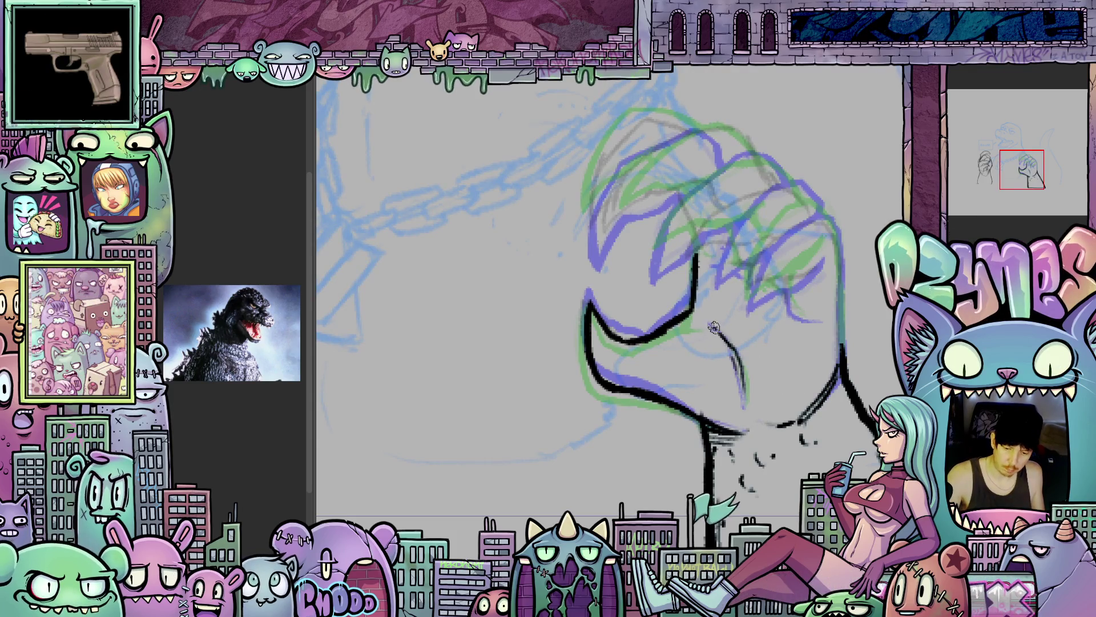
- Ink the fist's right edge and the finger curves, redrawing one bad stroke
scroll(760, 397, "up", 2)
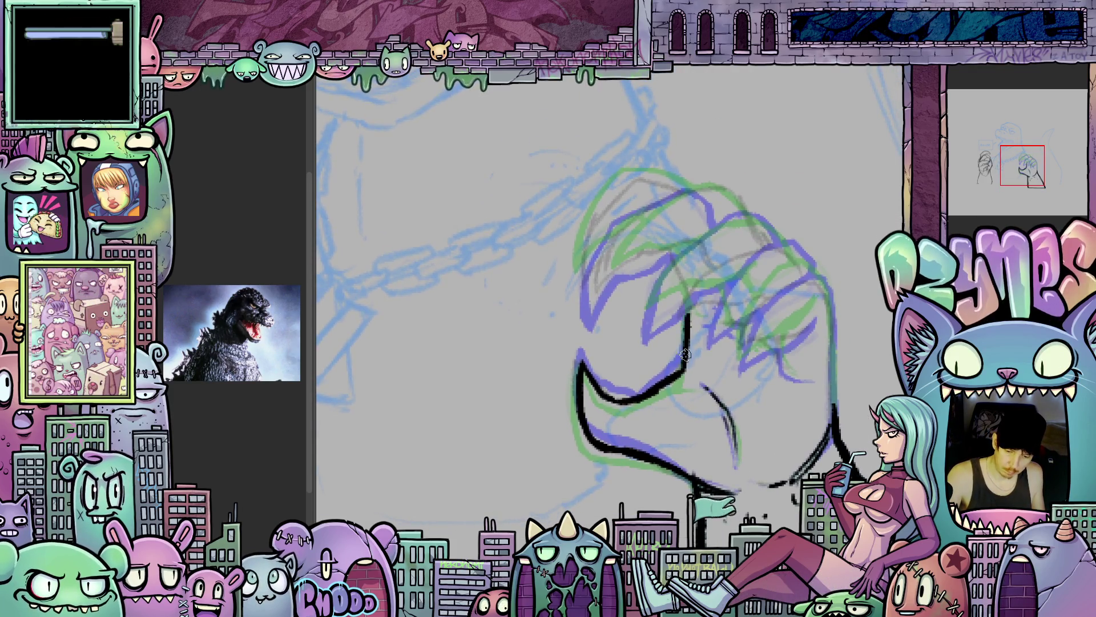
left_click_drag(827, 371, 718, 346)
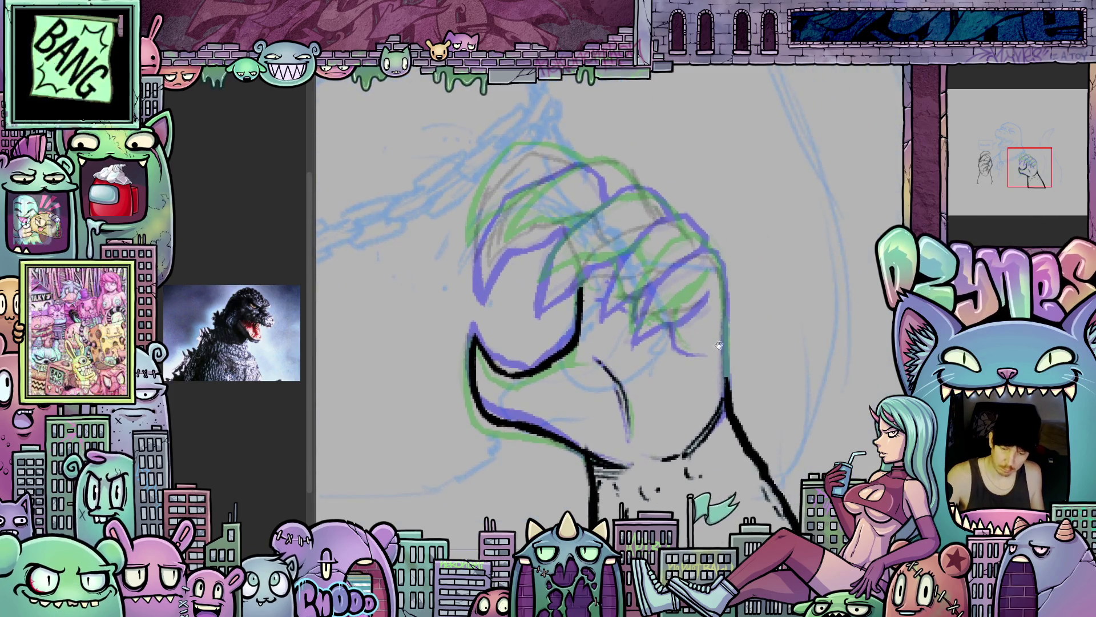
mouse_move(726, 292)
left_mouse_down()
mouse_move(726, 361)
mouse_move(753, 433)
mouse_move(810, 330)
mouse_move(807, 345)
left_mouse_up()
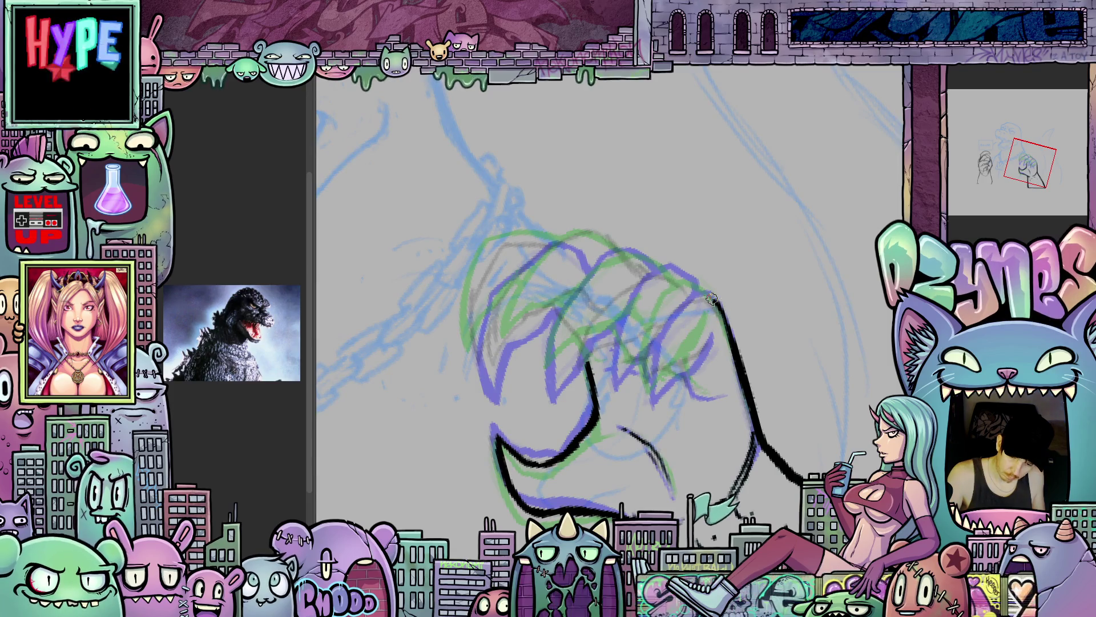
mouse_move(691, 294)
left_mouse_down()
mouse_move(655, 334)
mouse_move(643, 384)
left_mouse_up()
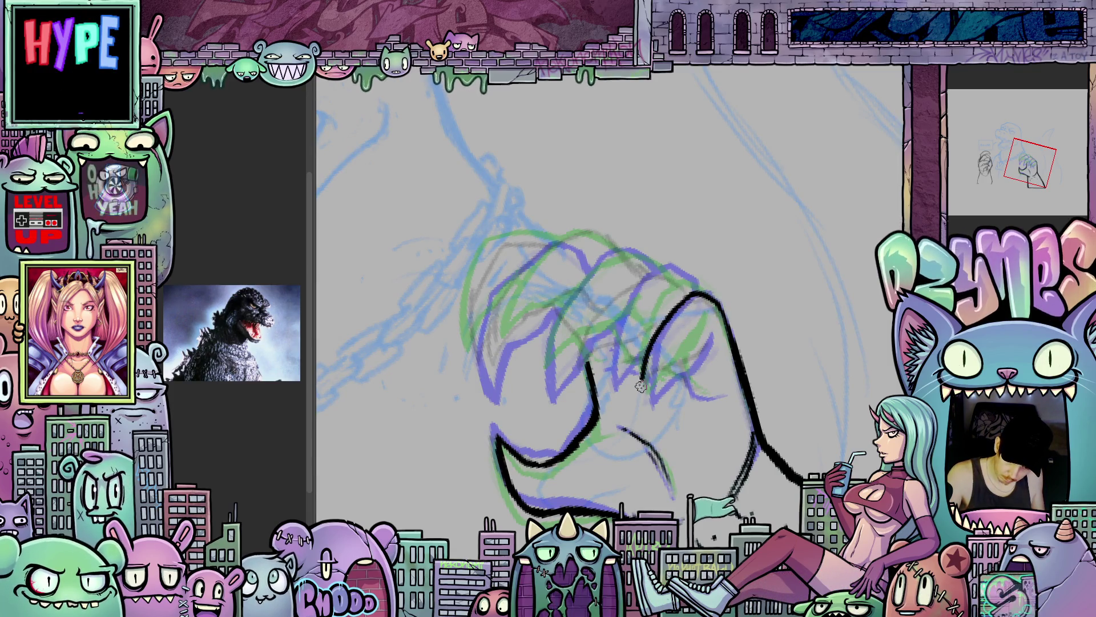
key("ctrl+z")
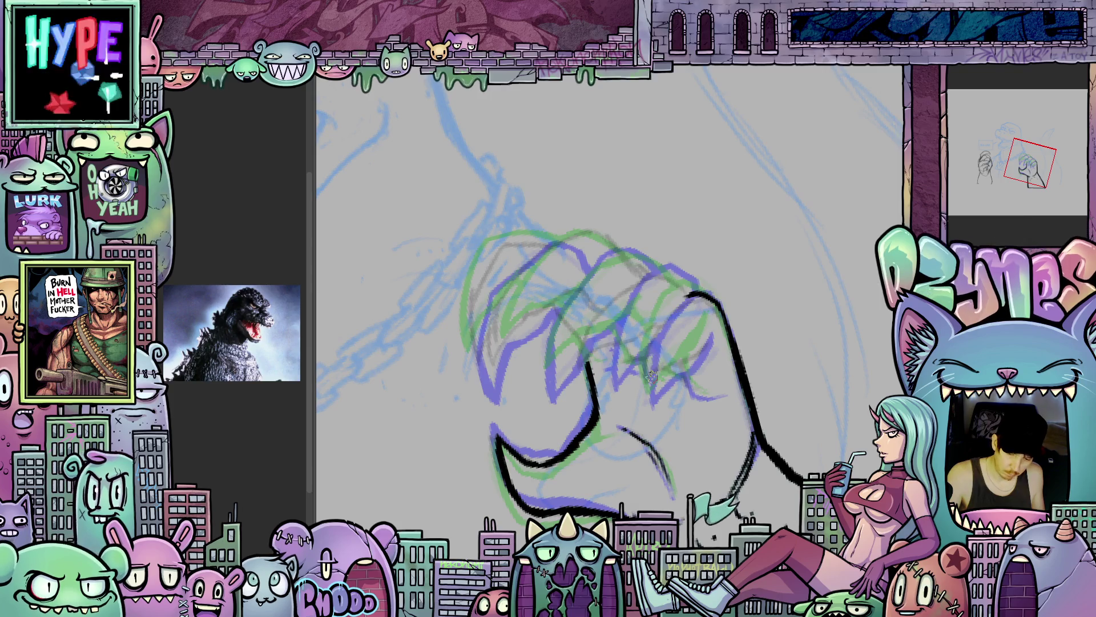
left_click_drag(649, 384, 707, 341)
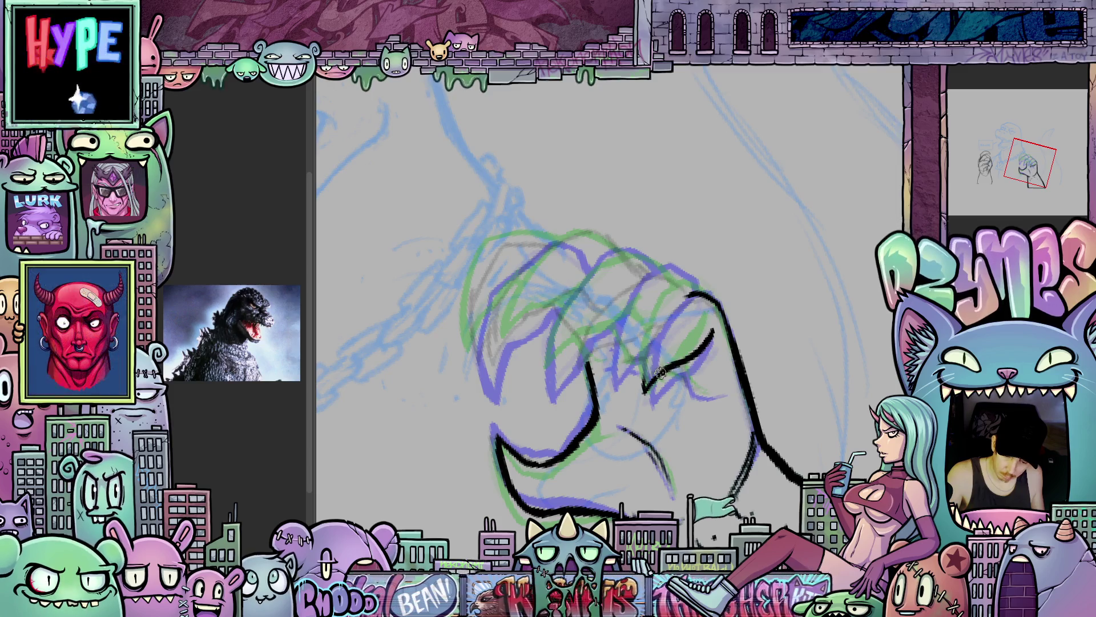
left_click_drag(644, 390, 652, 336)
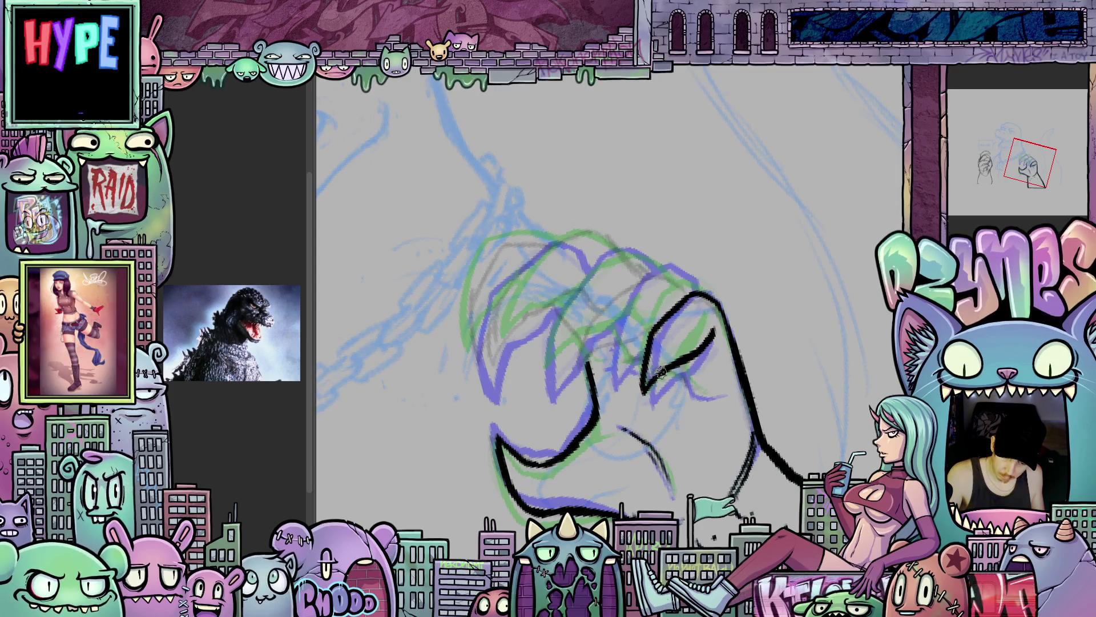
- Compare with the clean inked version, undo the upper strokes, and extend the claw tip ink
left_click_drag(840, 369, 804, 410)
key("v")
key("v")
key("v")
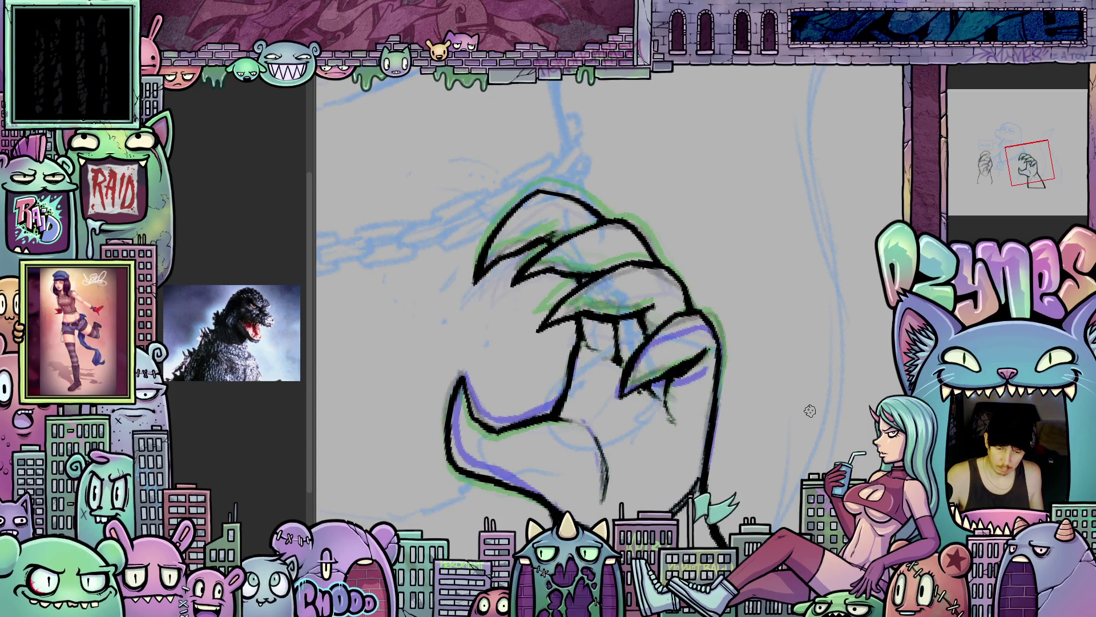
key("v")
key("v")
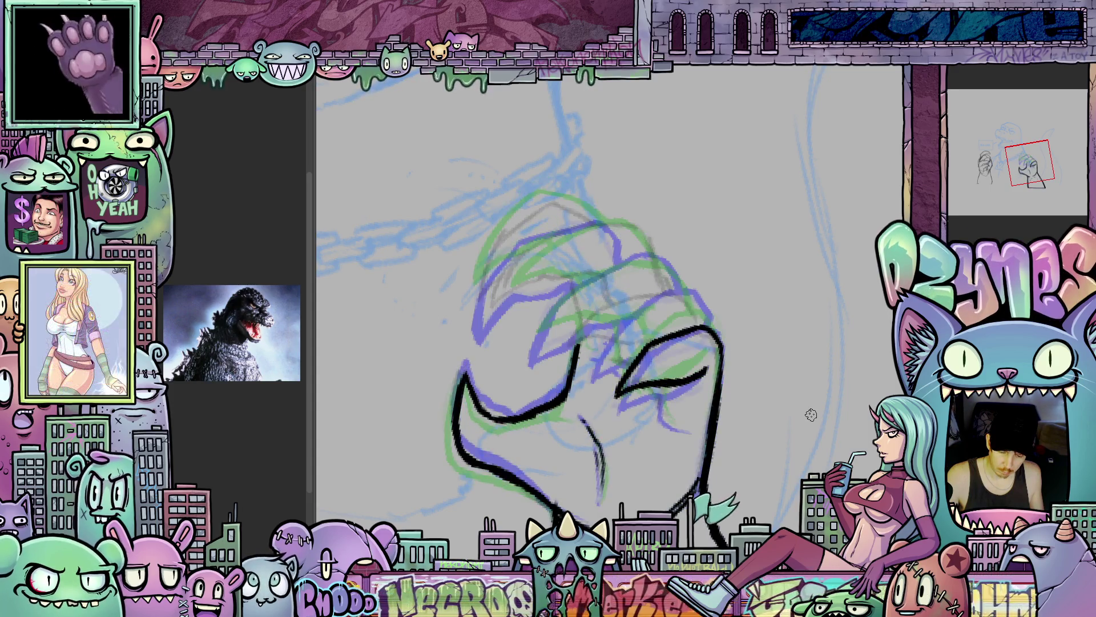
left_click_drag(838, 453, 744, 338)
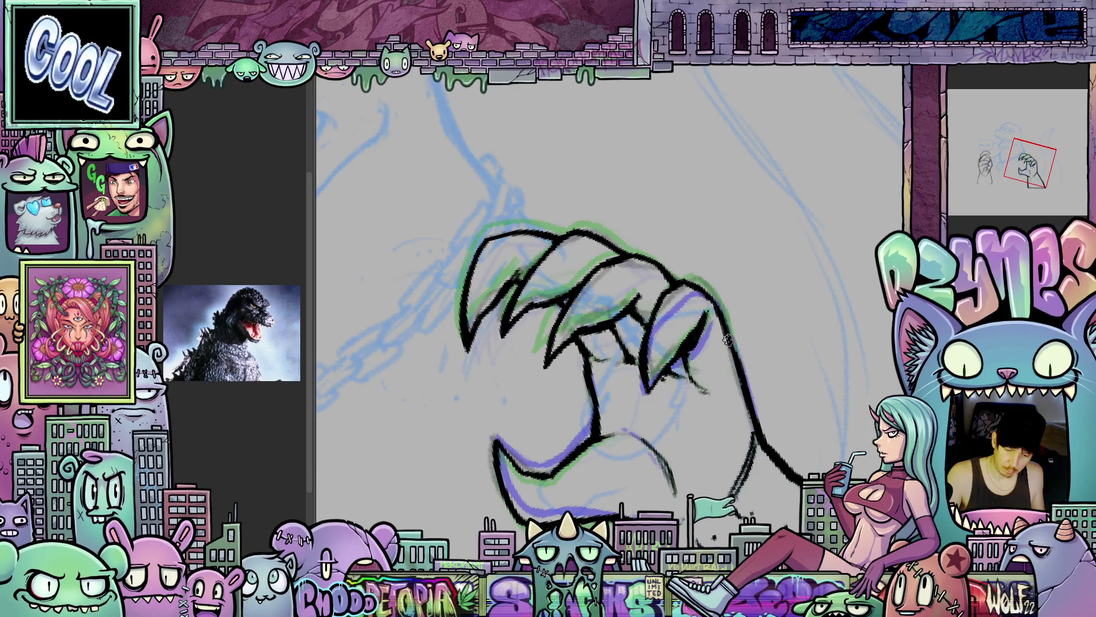
key("ctrl+z")
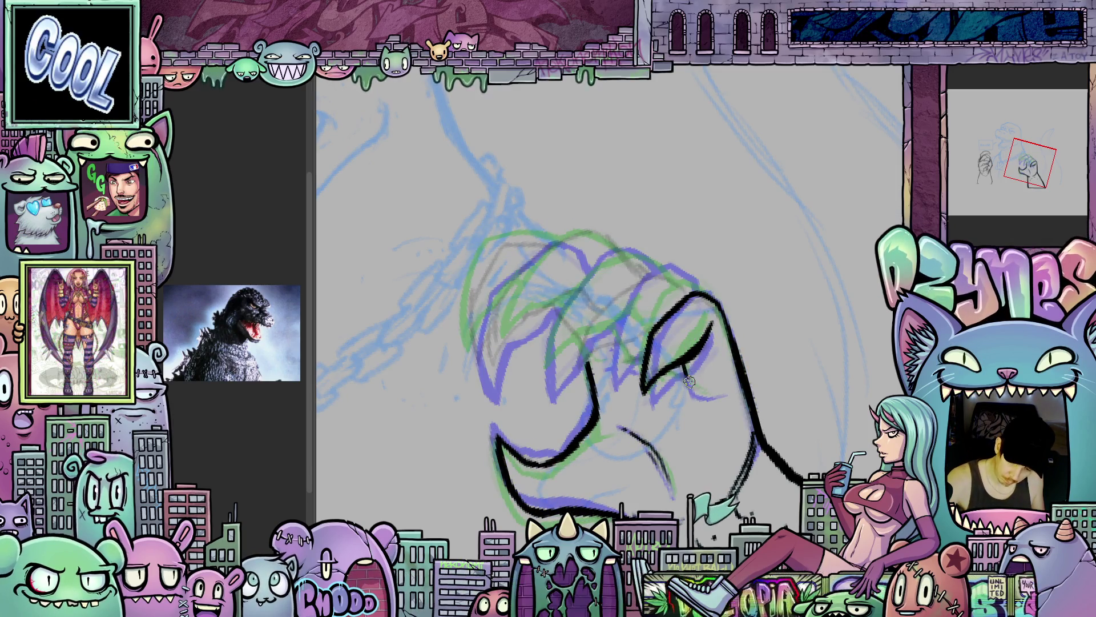
left_click_drag(685, 371, 722, 395)
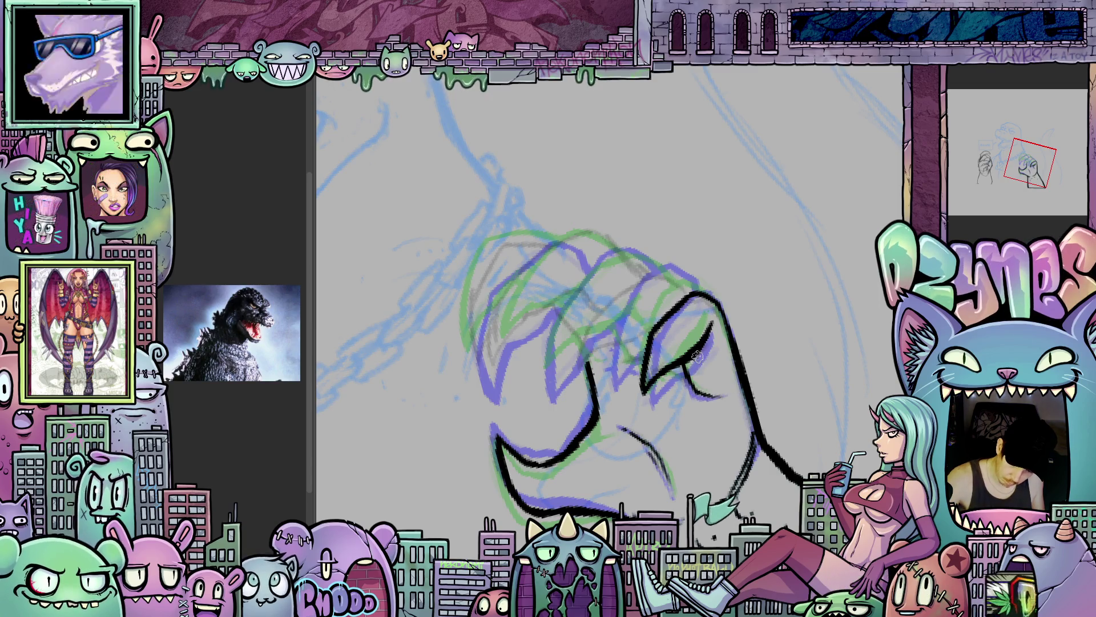
mouse_move(694, 354)
left_mouse_down()
mouse_move(706, 389)
mouse_move(717, 366)
mouse_move(713, 385)
left_mouse_up()
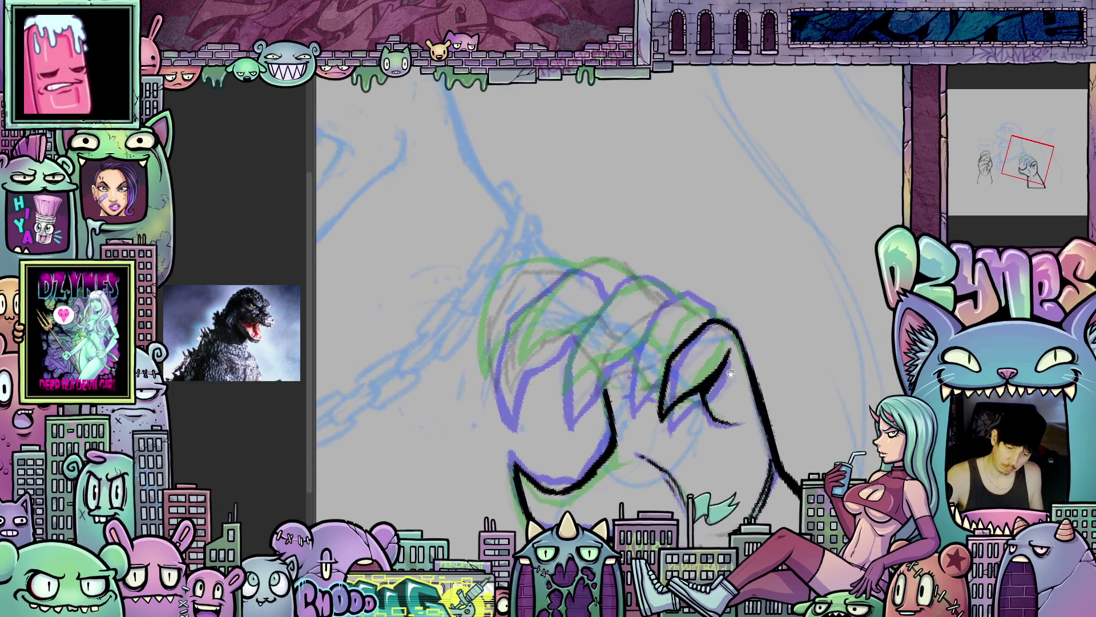
- Ink the claw's inner lines at a new canvas angle, then step through frames to compare poses
left_click_drag(795, 367, 637, 325)
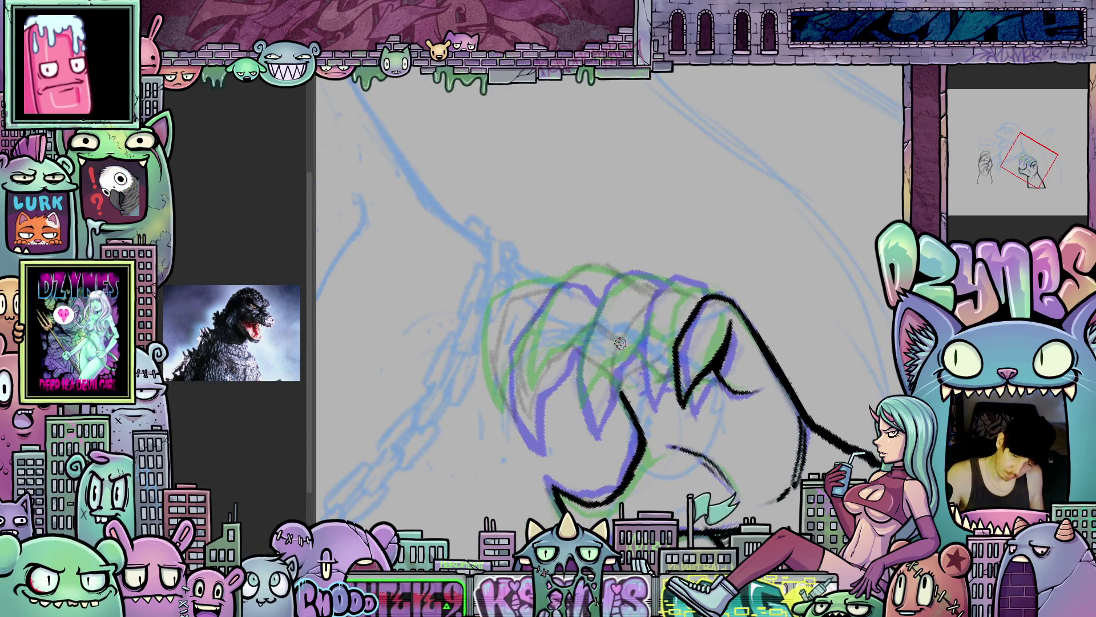
mouse_move(619, 362)
left_mouse_down()
mouse_move(609, 414)
mouse_move(624, 386)
mouse_move(672, 352)
mouse_move(628, 327)
mouse_move(682, 285)
left_mouse_up()
key("6")
key("6")
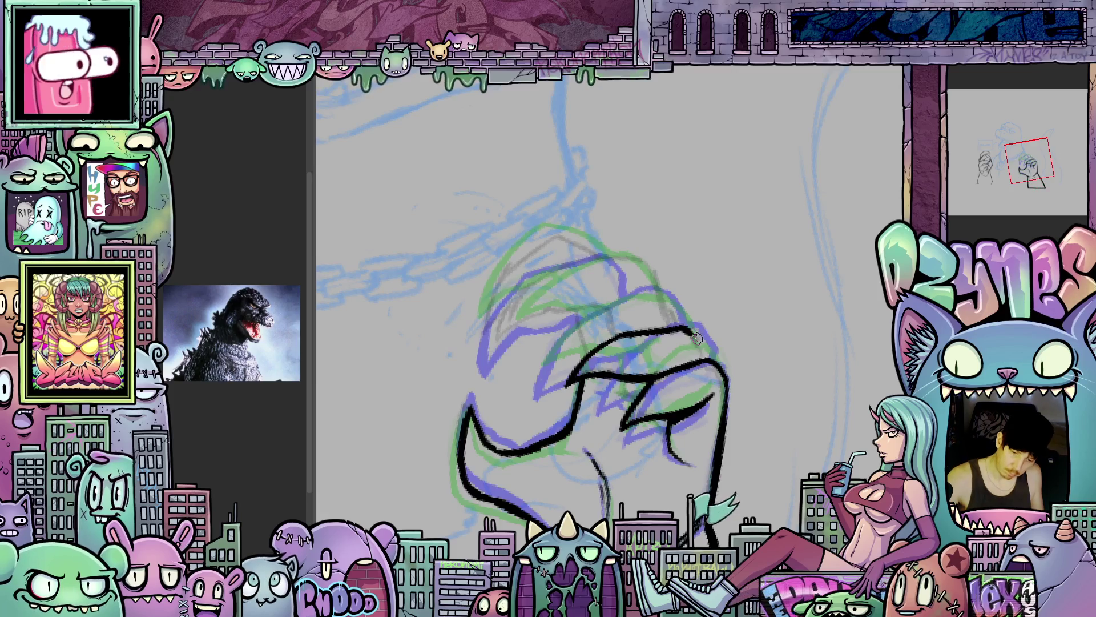
key("Right")
key("Right")
key("Right")
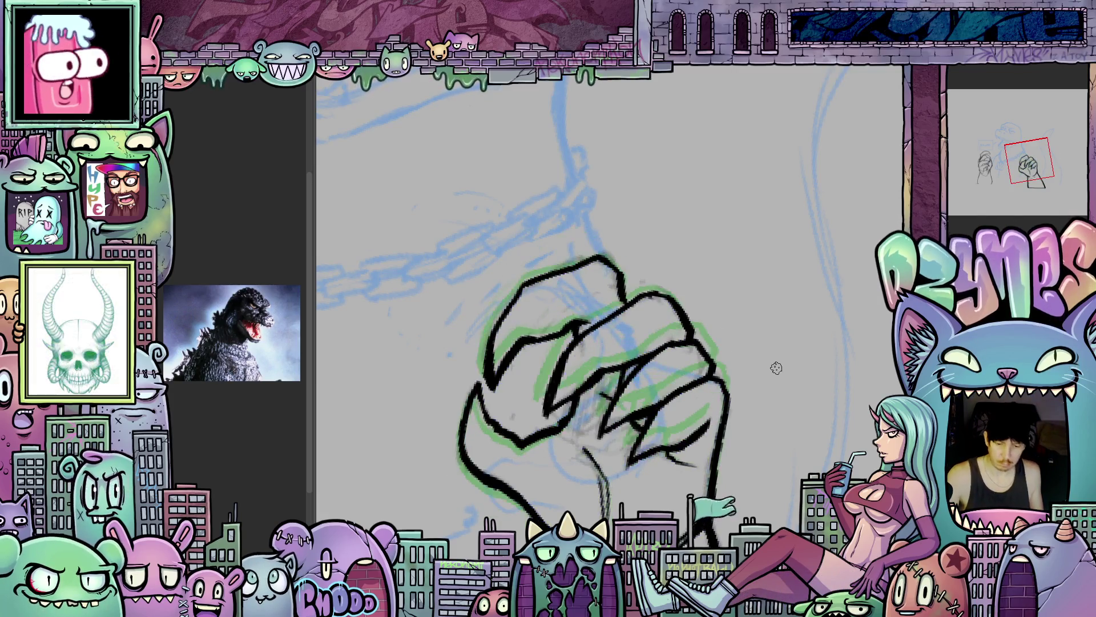
key("Right")
key("Right")
key("Right")
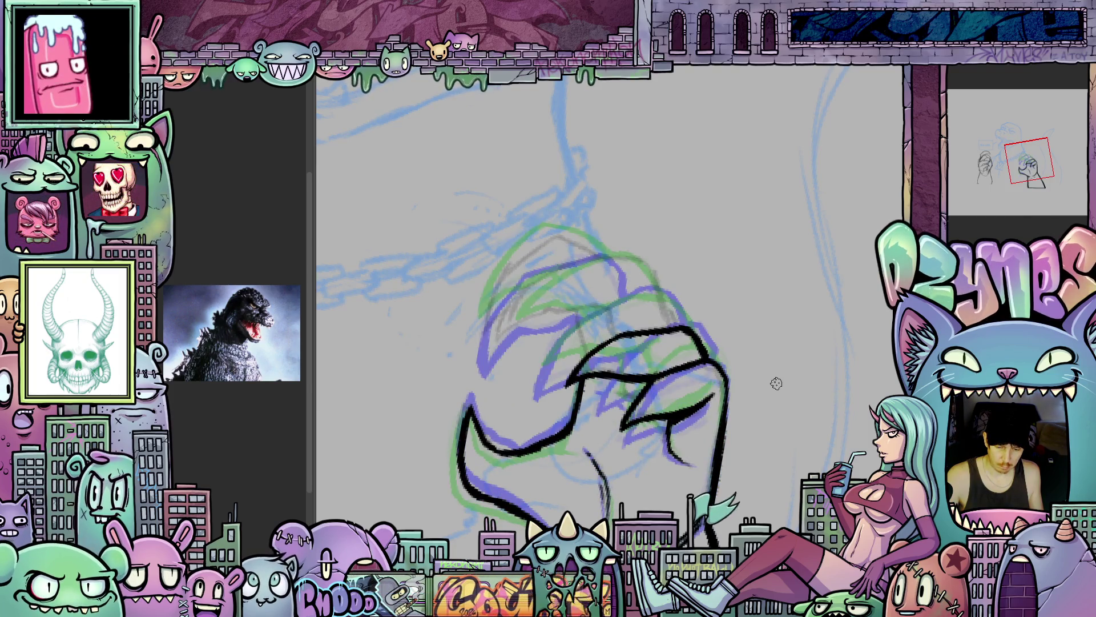
- Undo three upper-left ink strokes on the fist and redraw a thicker dark finger stroke
key("6")
key("6")
key("6")
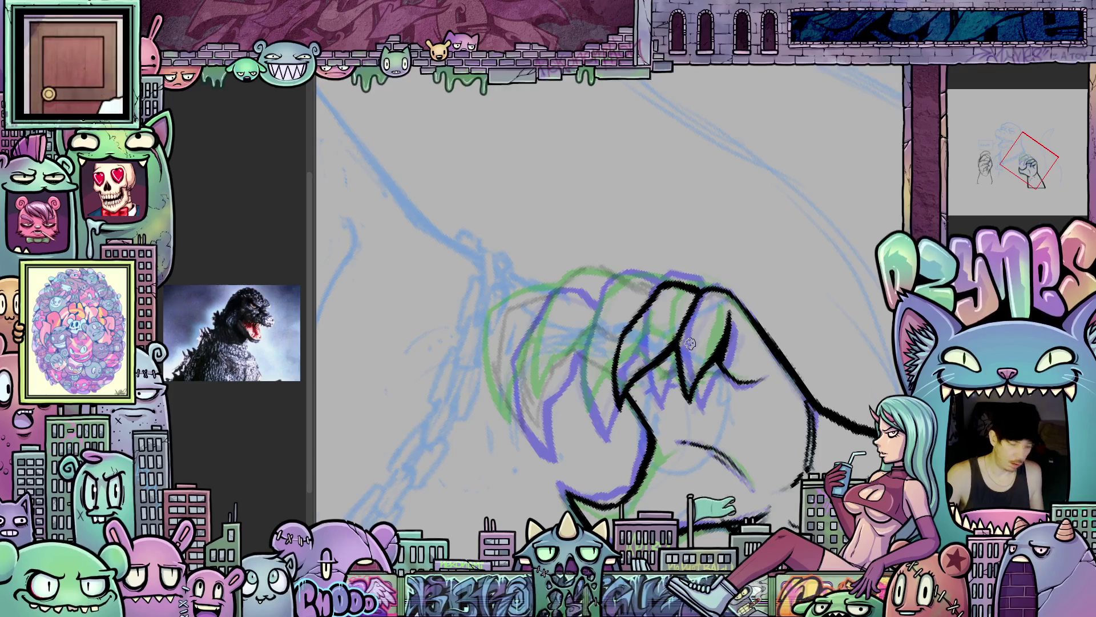
key("ctrl+z")
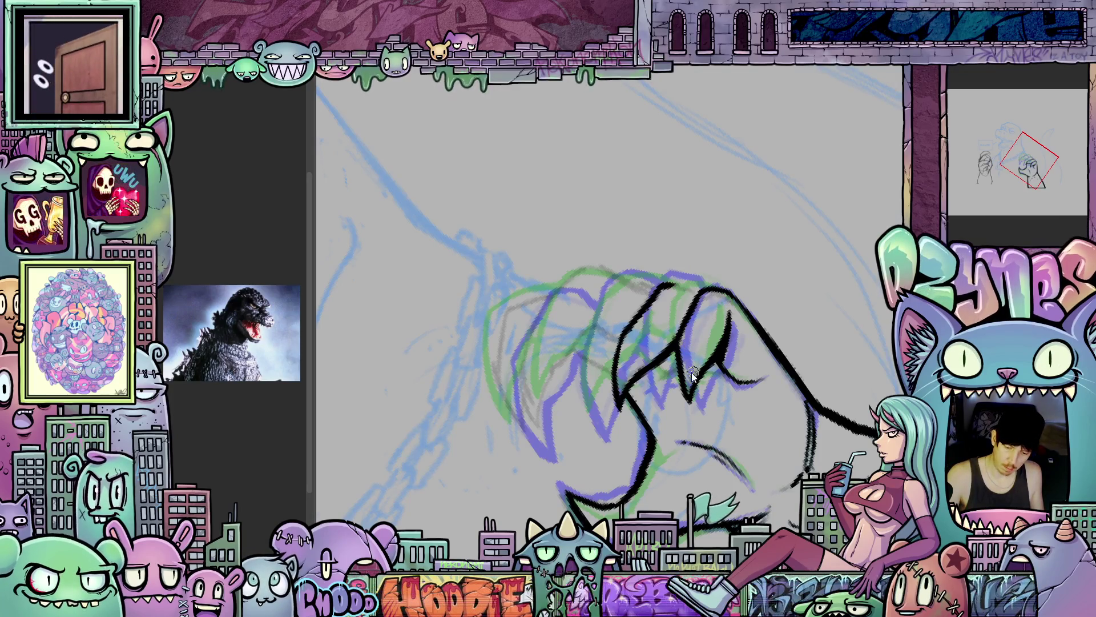
key("ctrl+z")
key("ctrl+z")
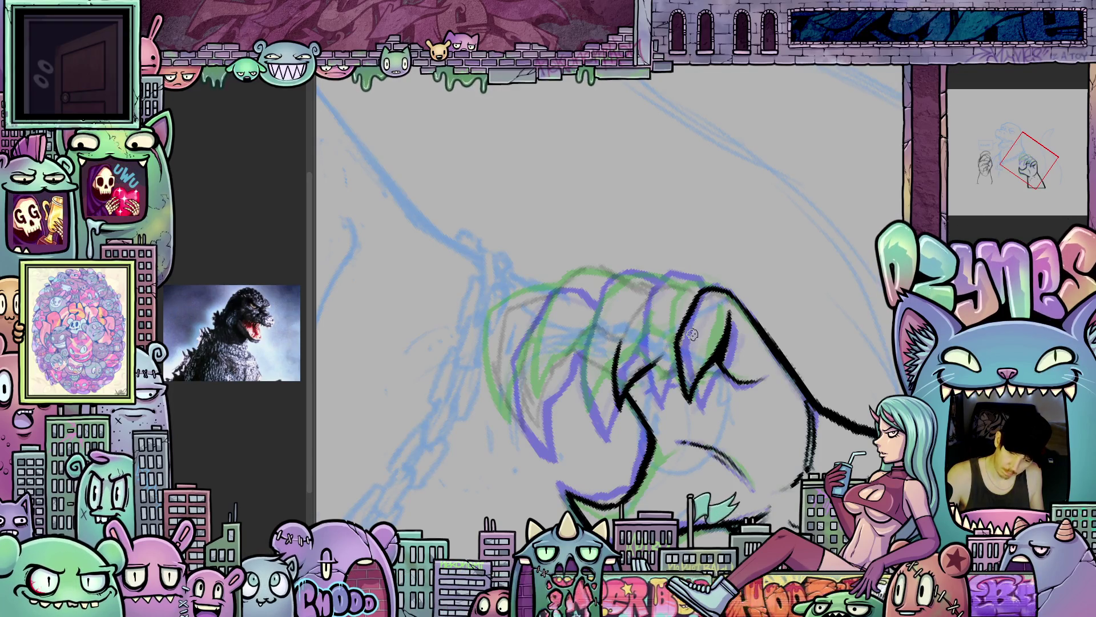
key("ctrl+z")
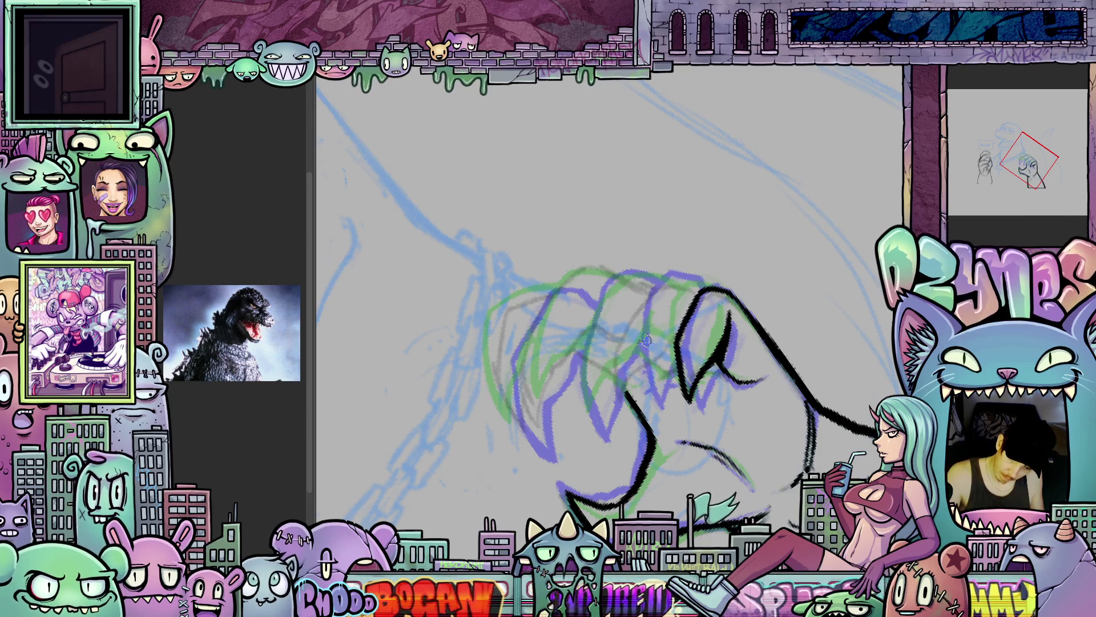
left_click_drag(613, 370, 619, 321)
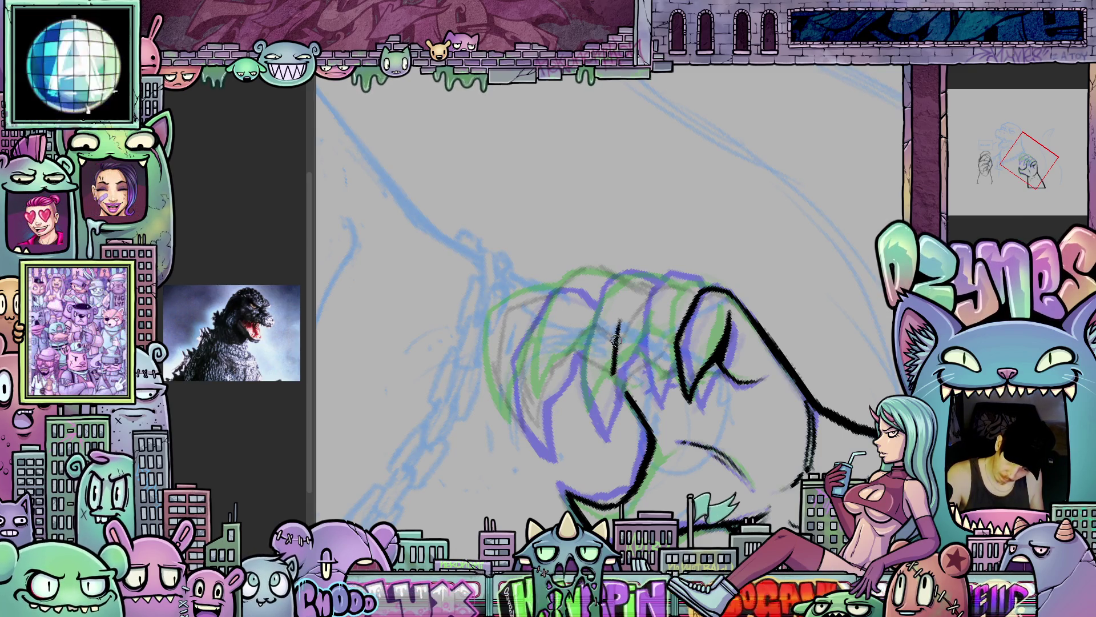
mouse_move(656, 278)
left_mouse_down()
mouse_move(635, 300)
mouse_move(614, 371)
left_mouse_up()
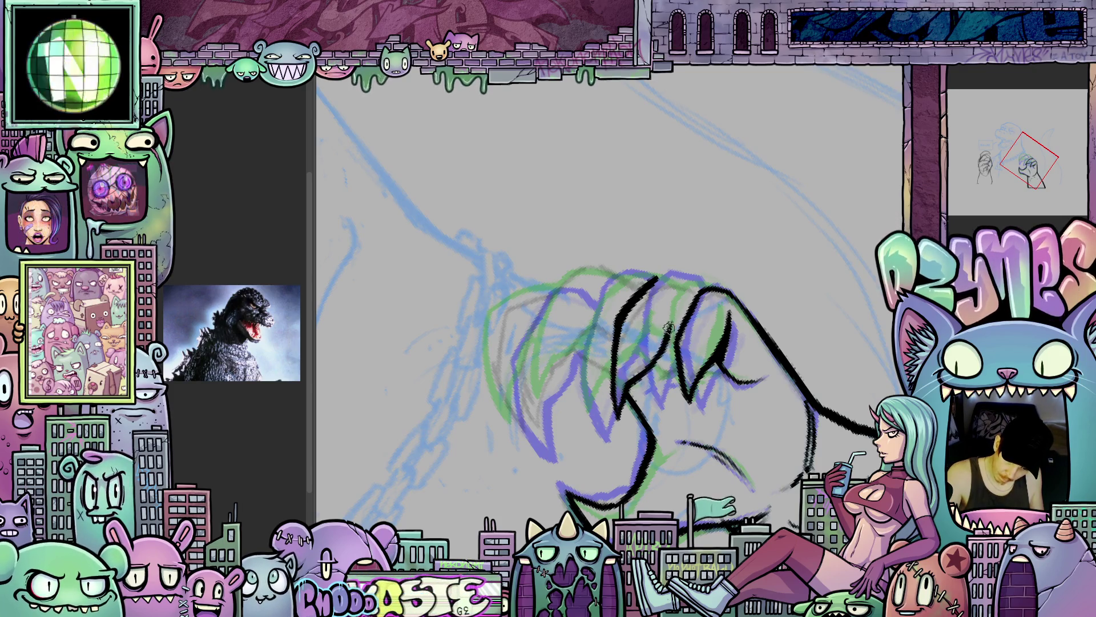
- With the view upright, extend the black ink line down around the fist's lower knuckles
key("5")
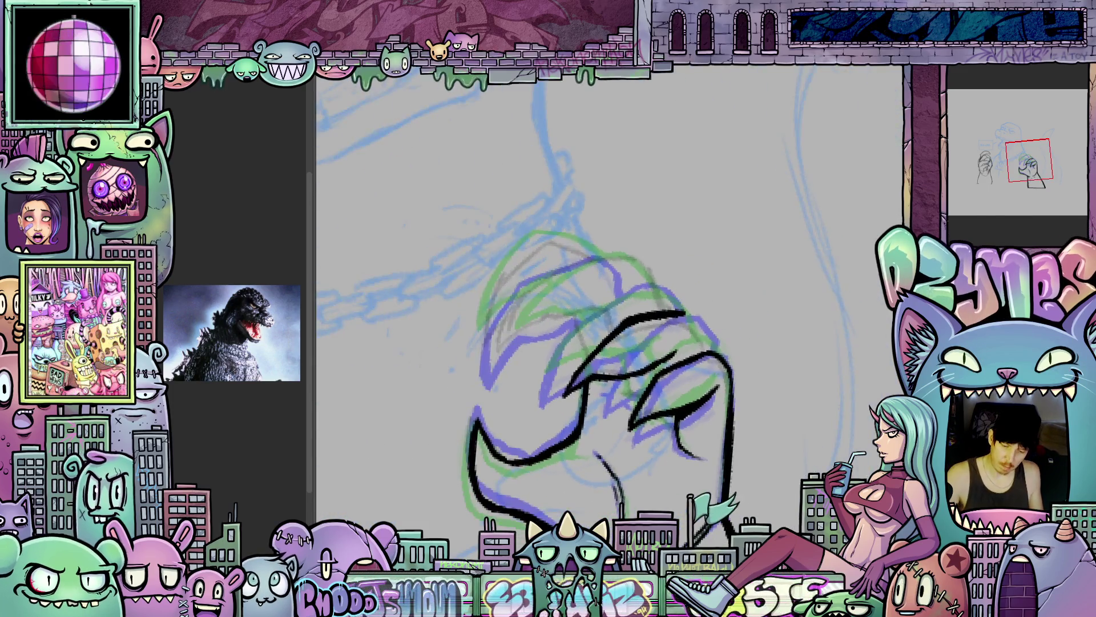
key("space")
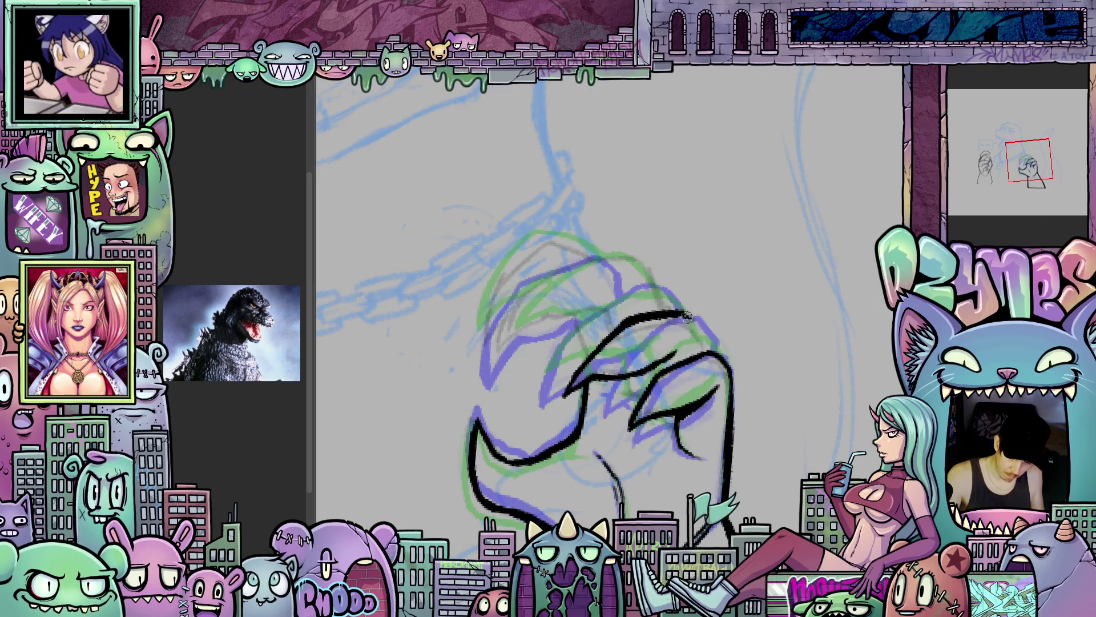
left_click_drag(688, 314, 706, 343)
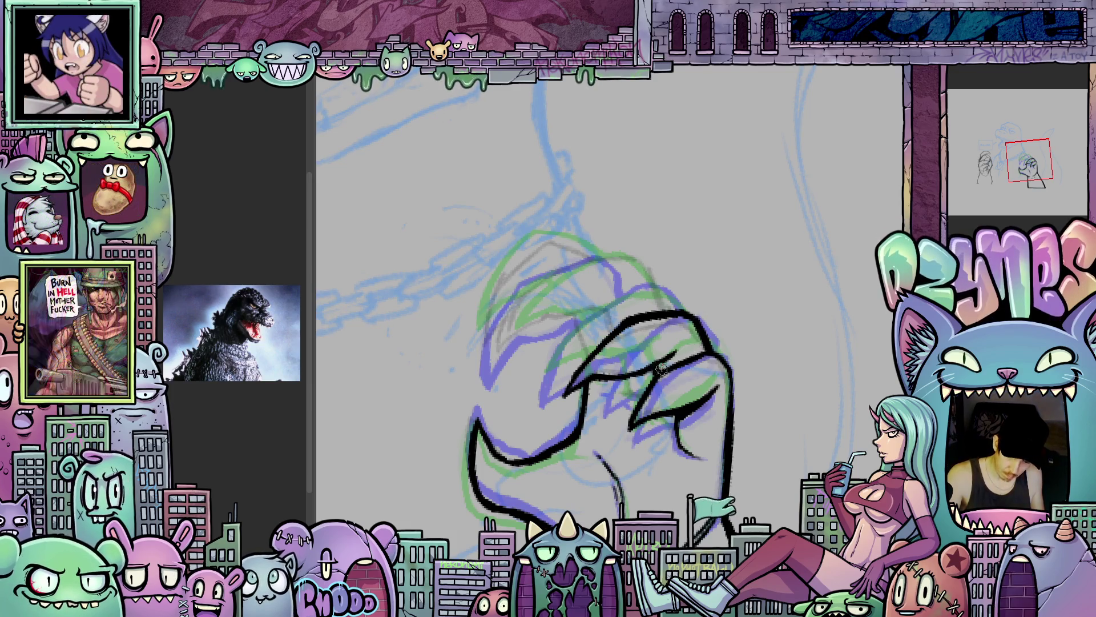
mouse_move(743, 378)
left_mouse_down()
mouse_move(776, 454)
mouse_move(810, 429)
mouse_move(799, 457)
left_mouse_up()
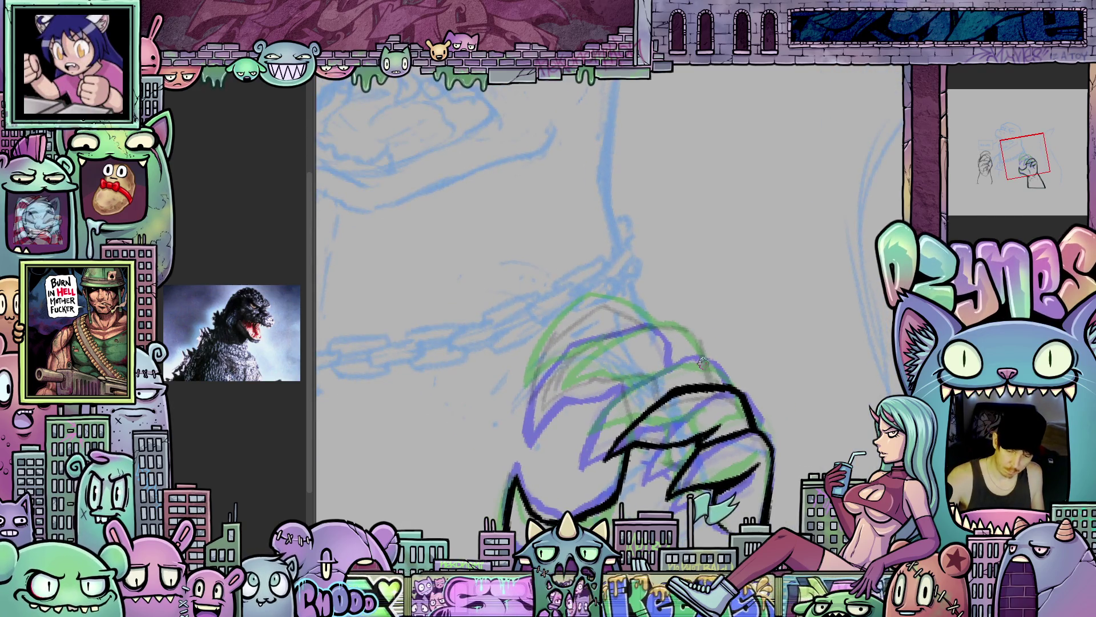
- Reframe the tilted view on the fist and toggle between the earlier and clawed fist versions
mouse_move(713, 384)
left_mouse_down()
mouse_move(799, 354)
mouse_move(816, 393)
left_mouse_up()
mouse_move(749, 417)
left_mouse_down()
mouse_move(774, 419)
mouse_move(754, 391)
left_mouse_up()
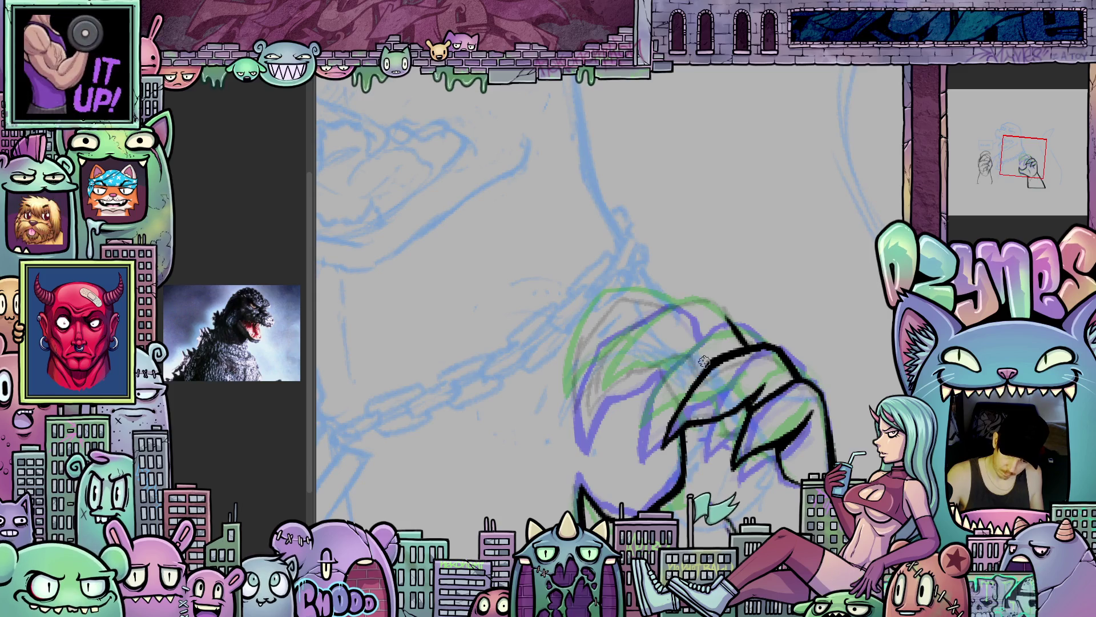
mouse_move(735, 406)
left_mouse_down()
mouse_move(728, 388)
mouse_move(734, 399)
left_mouse_up()
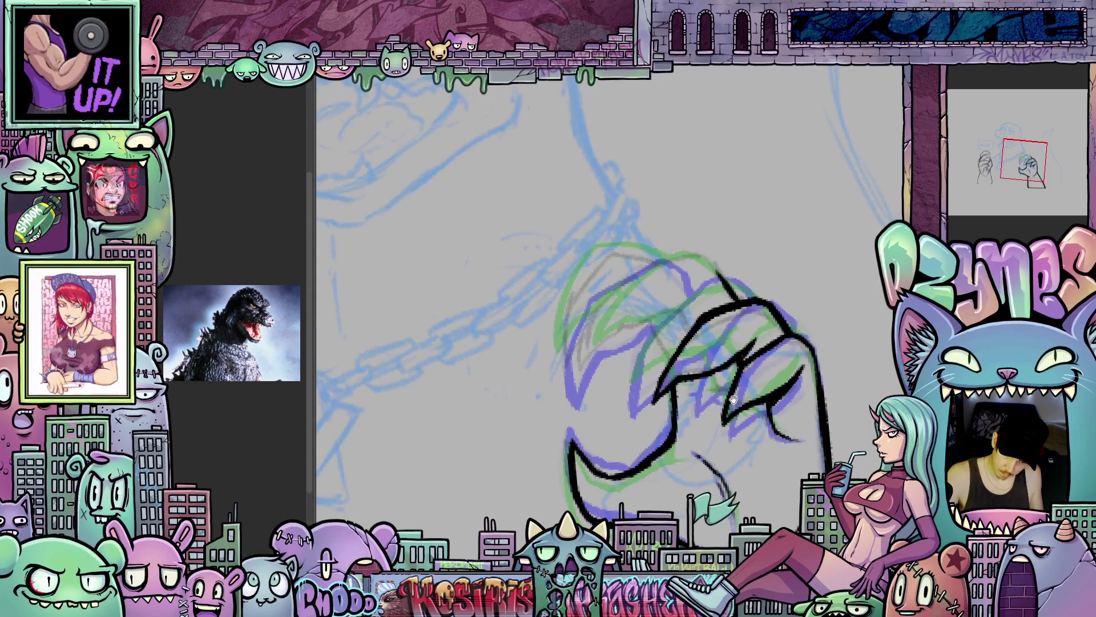
key("ctrl+z")
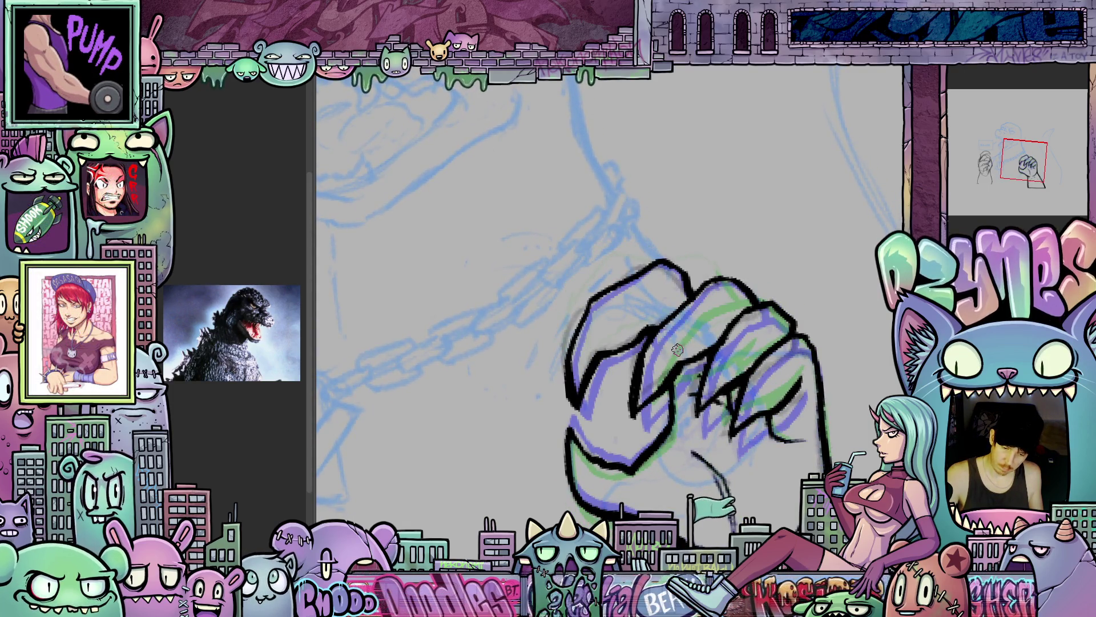
key("ctrl+z")
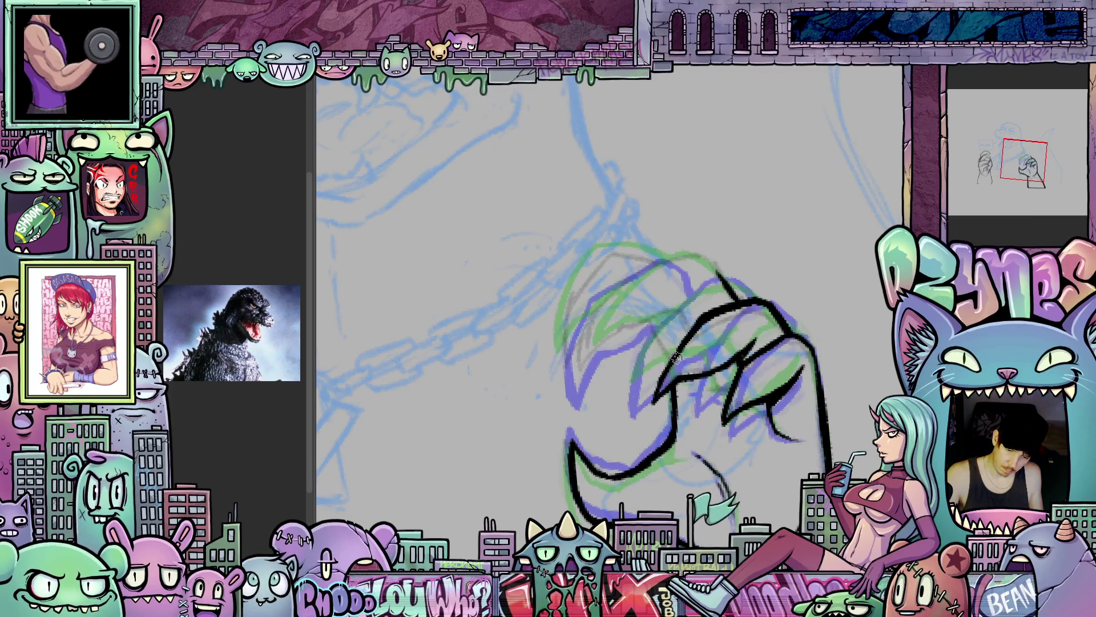
key("ctrl+z")
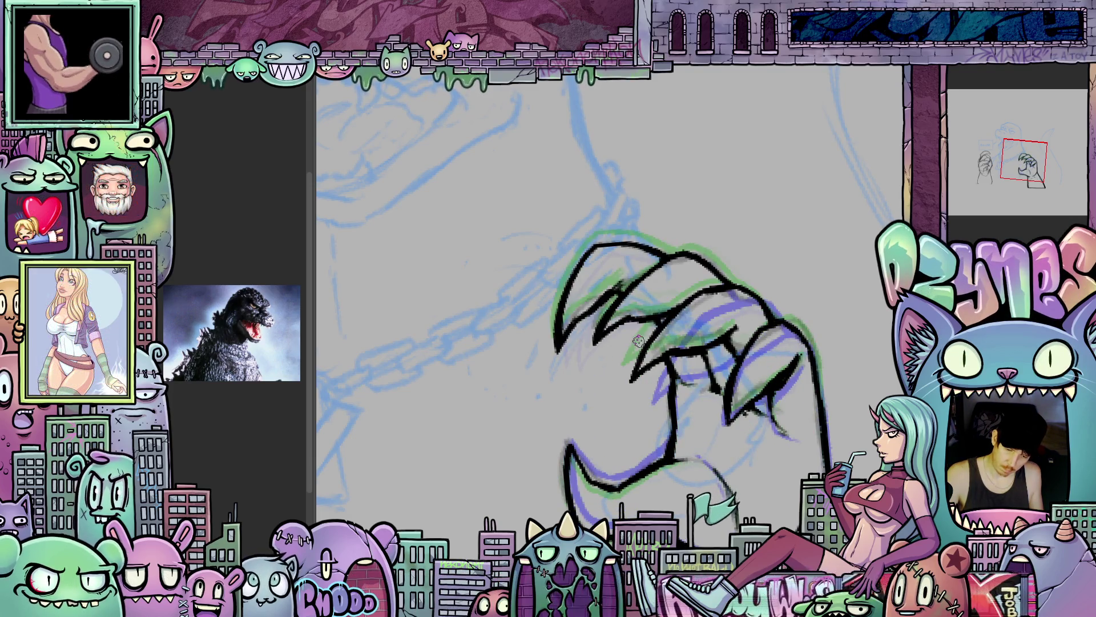
key("ctrl+z")
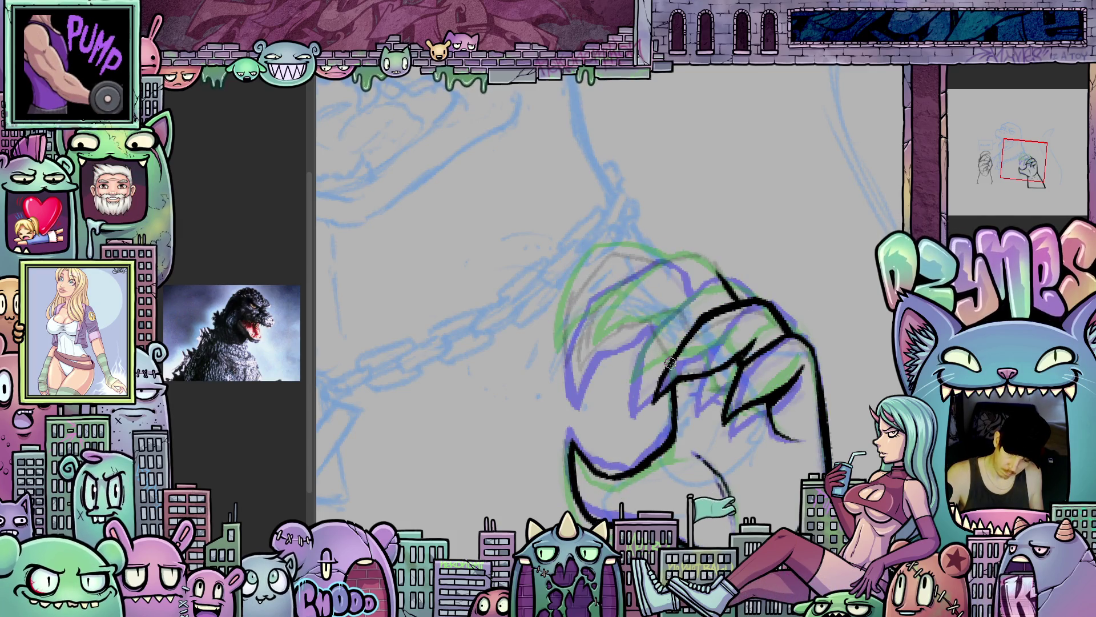
key("ctrl+z")
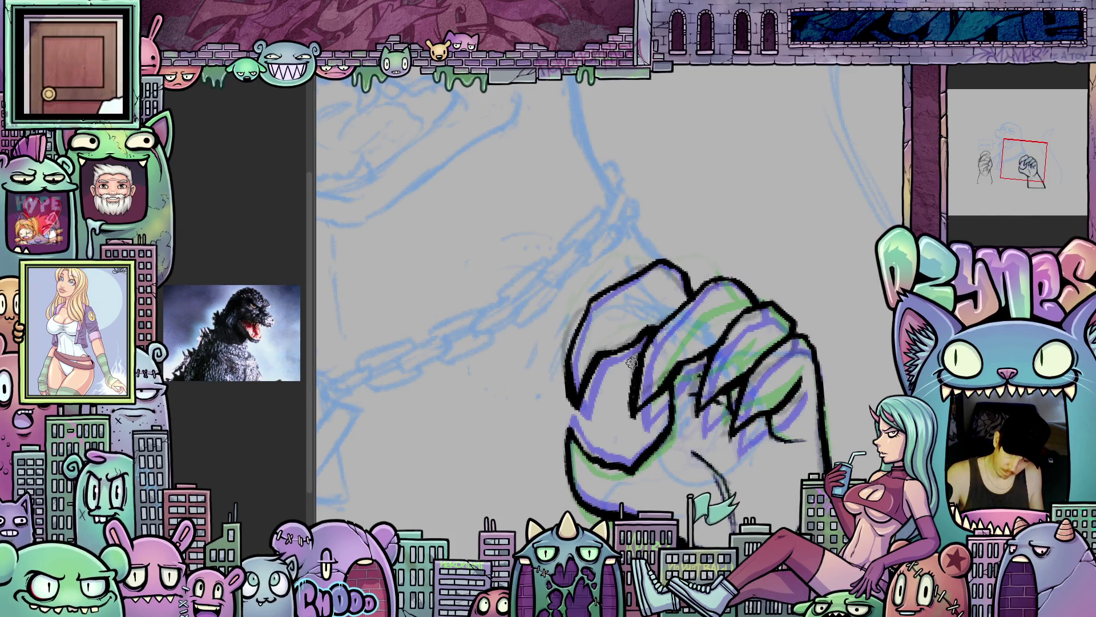
key("ctrl+y")
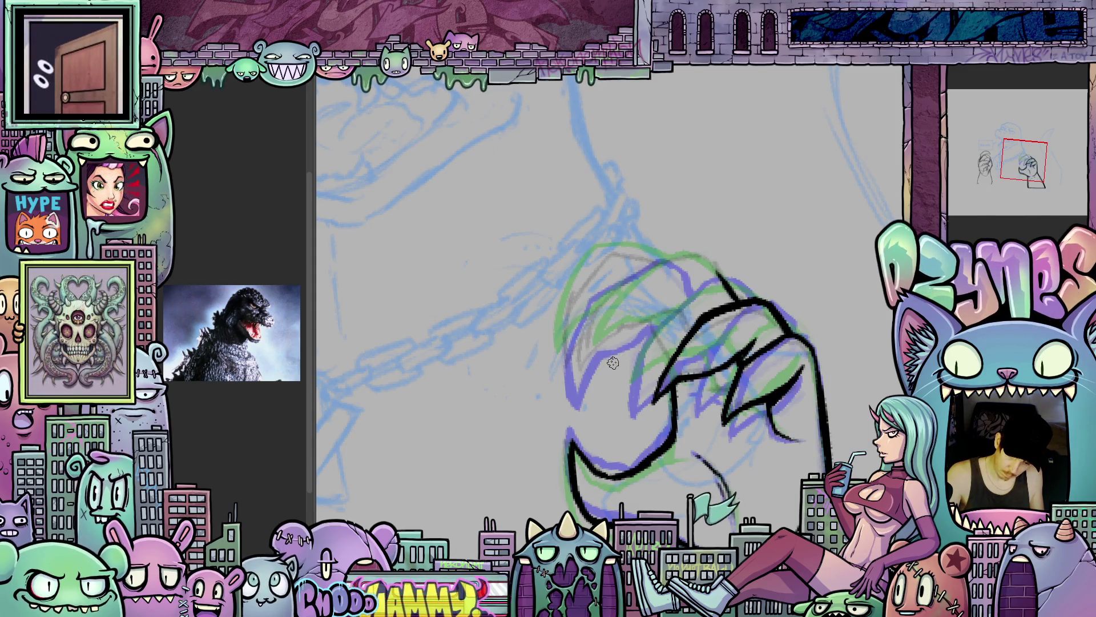
- Ink a black finger line up across the fist
left_click_drag(614, 356, 614, 365)
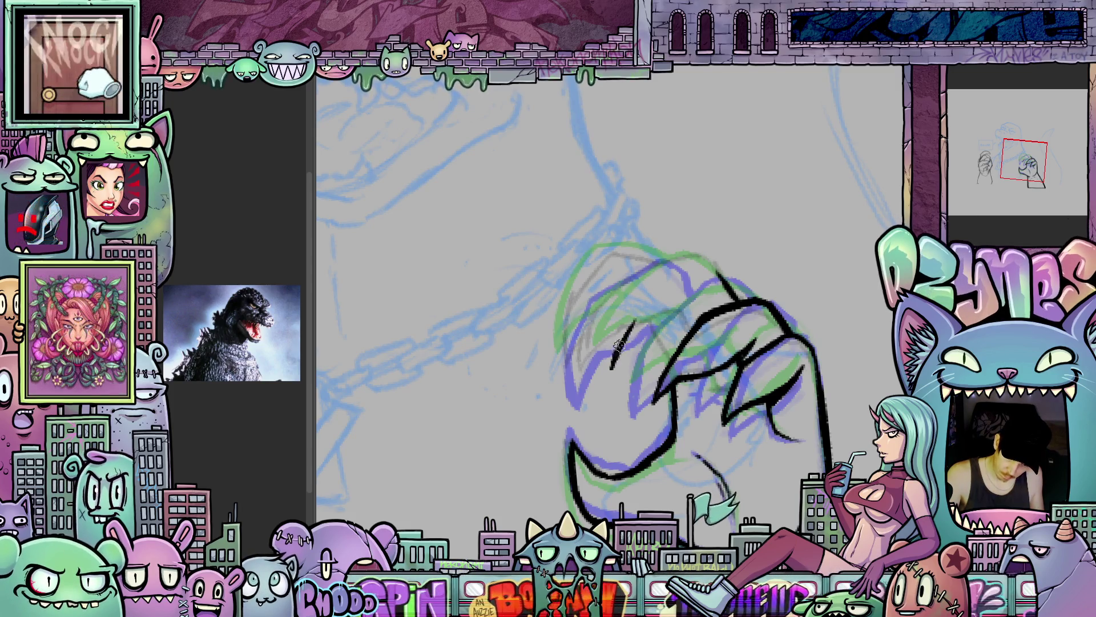
left_click_drag(611, 368, 638, 311)
mouse_move(807, 418)
left_mouse_down()
mouse_move(650, 247)
mouse_move(714, 268)
mouse_move(742, 305)
left_mouse_up()
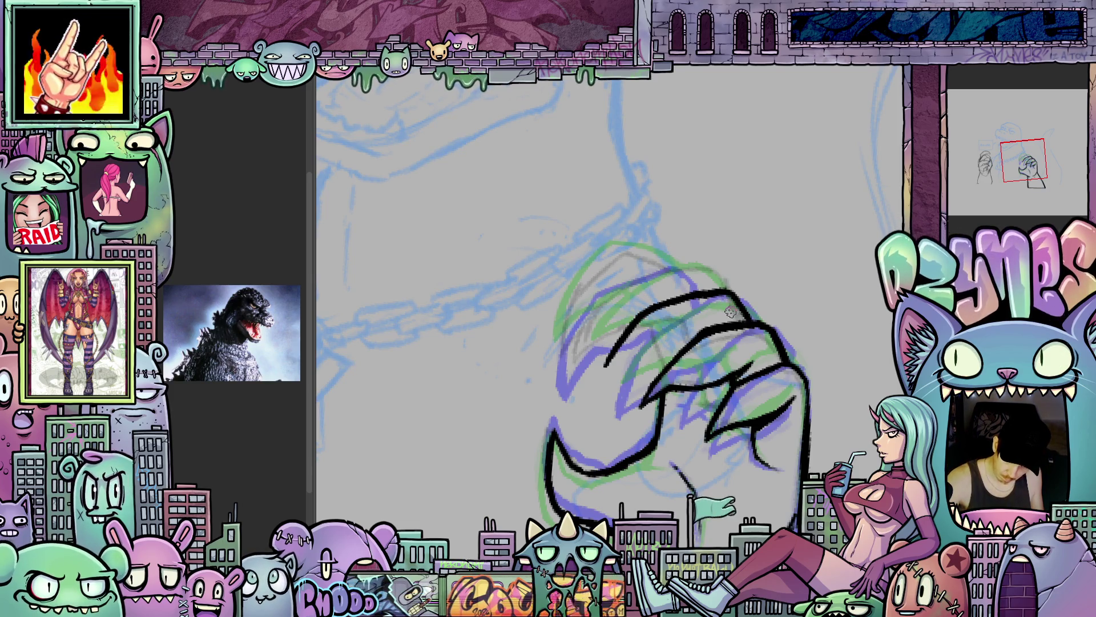
- Ink two more finger outlines running up from the fingertips toward the knuckles
left_click_drag(727, 298, 777, 266)
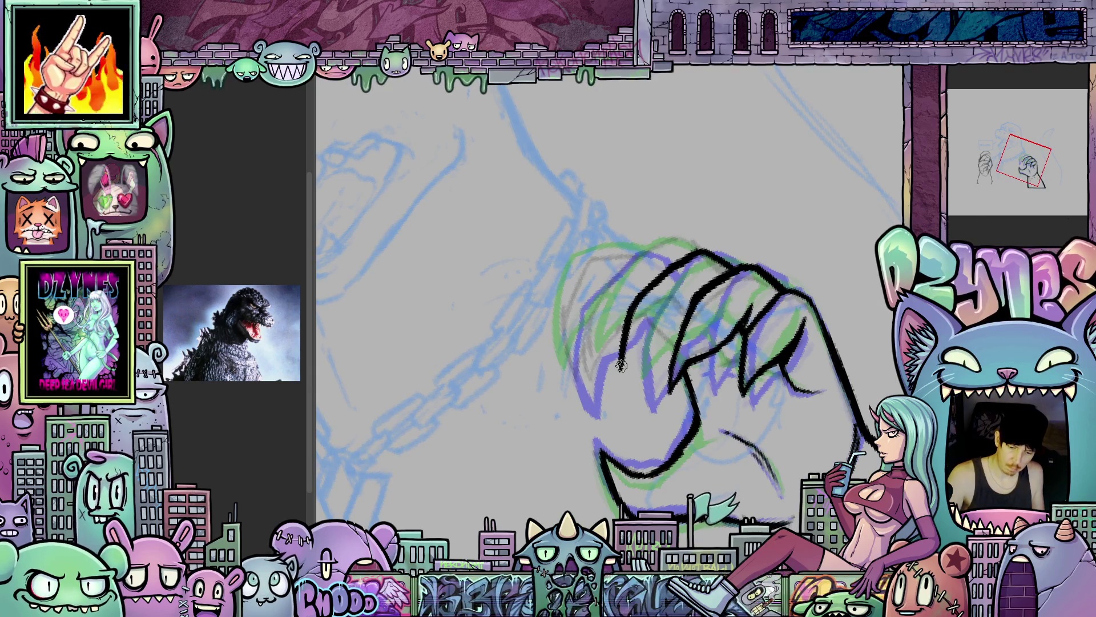
left_click_drag(624, 335, 676, 265)
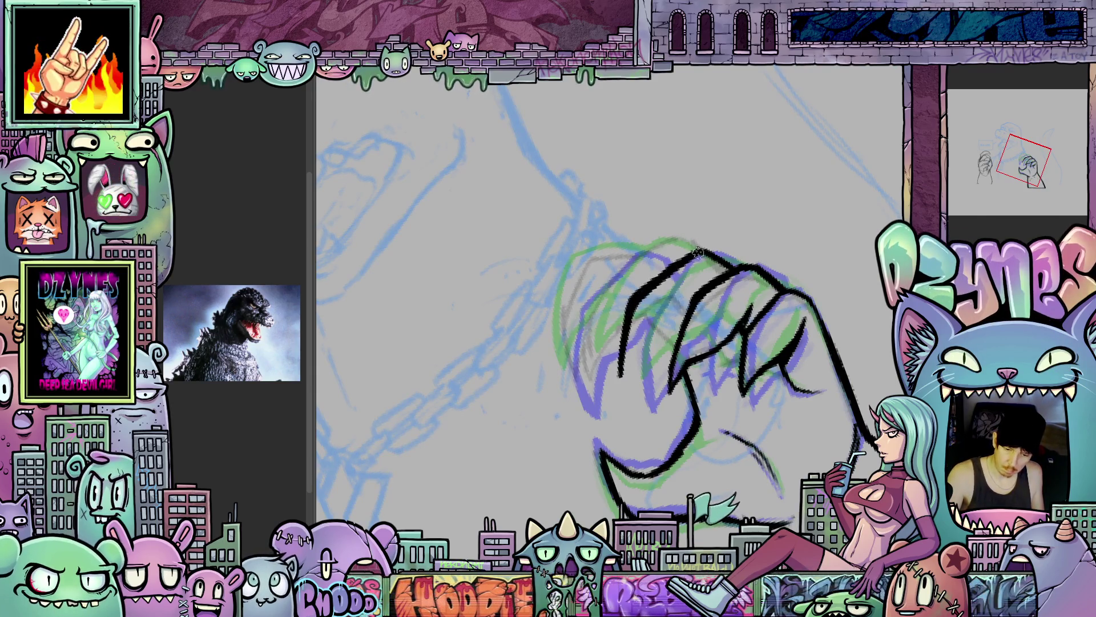
left_click_drag(706, 354, 658, 309)
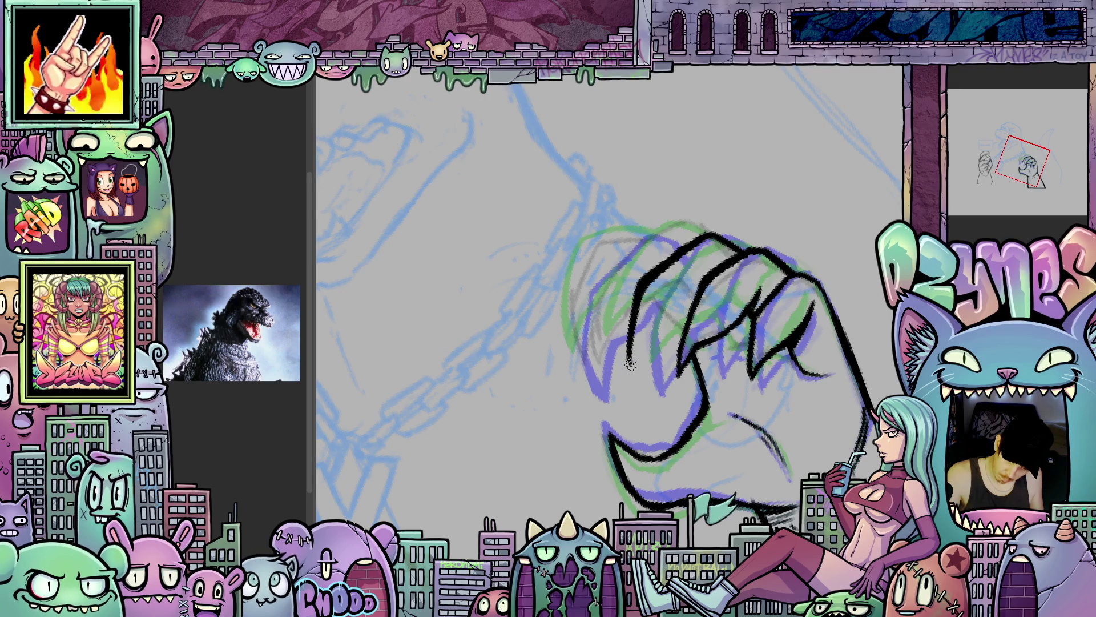
left_click_drag(633, 359, 679, 309)
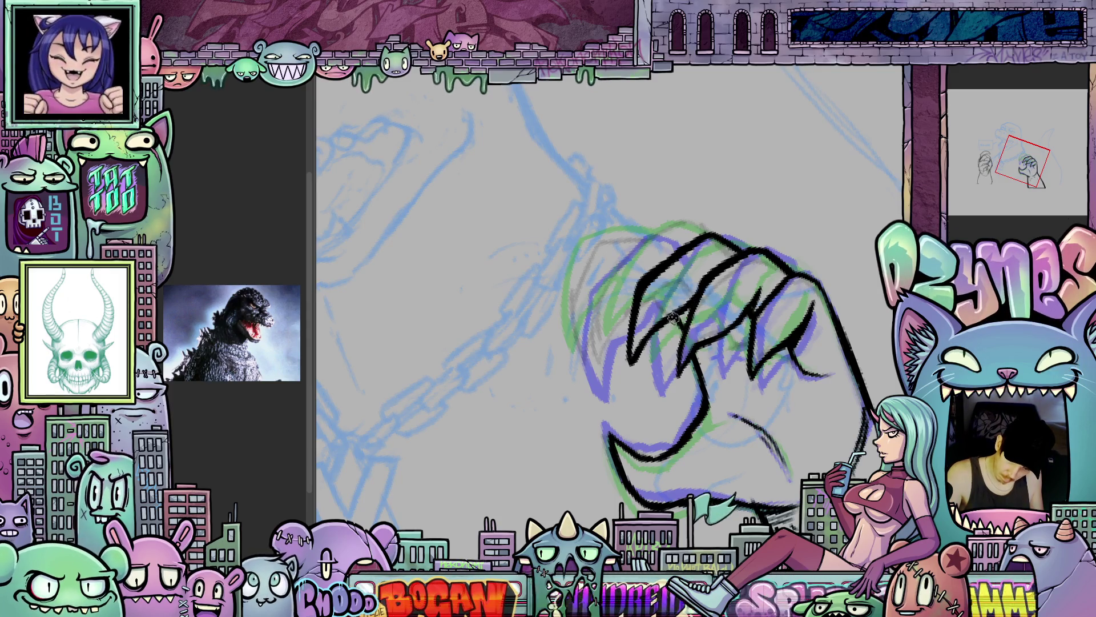
- Flip through the fist frames, recentre, and ink a black line along the fist's lower-left edge
key("asciicircum")
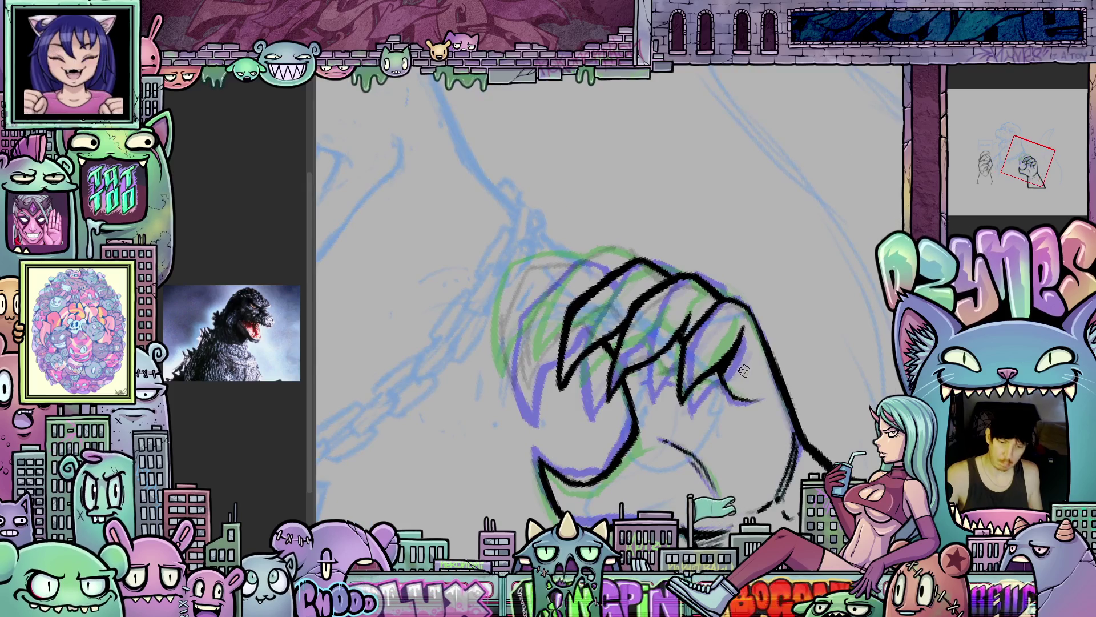
key("space")
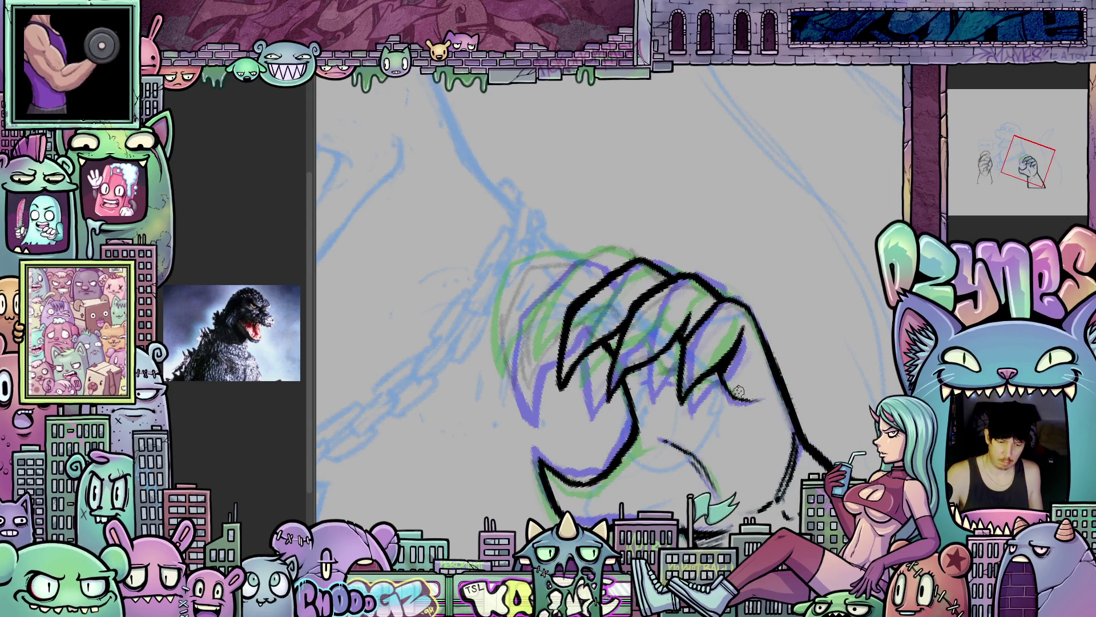
left_click_drag(639, 429, 700, 430)
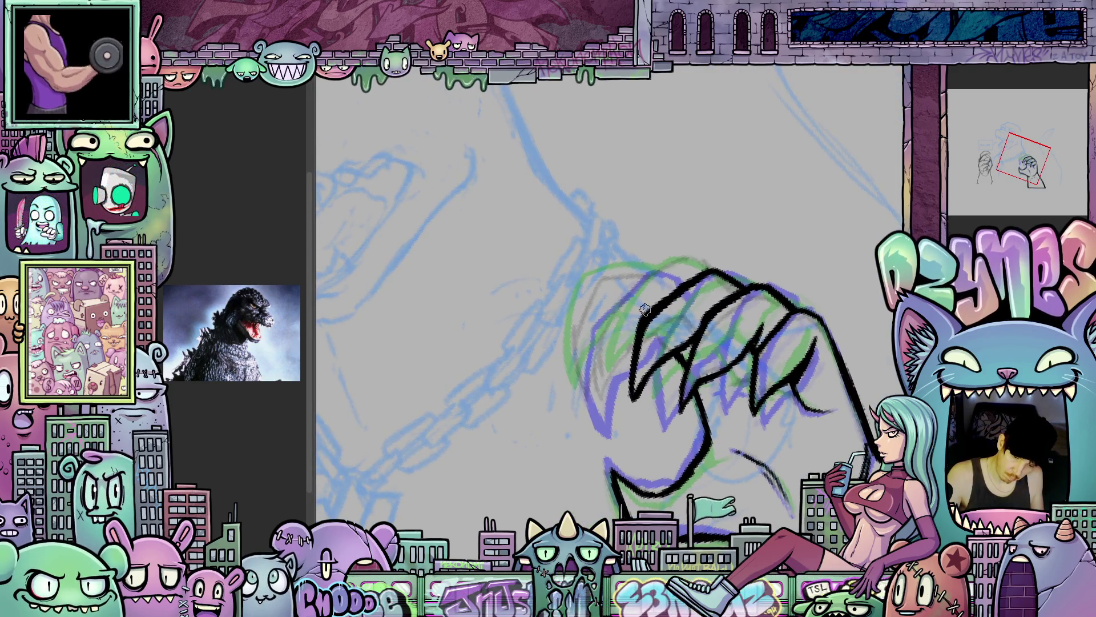
mouse_move(575, 340)
left_mouse_down()
mouse_move(583, 400)
mouse_move(618, 353)
left_mouse_up()
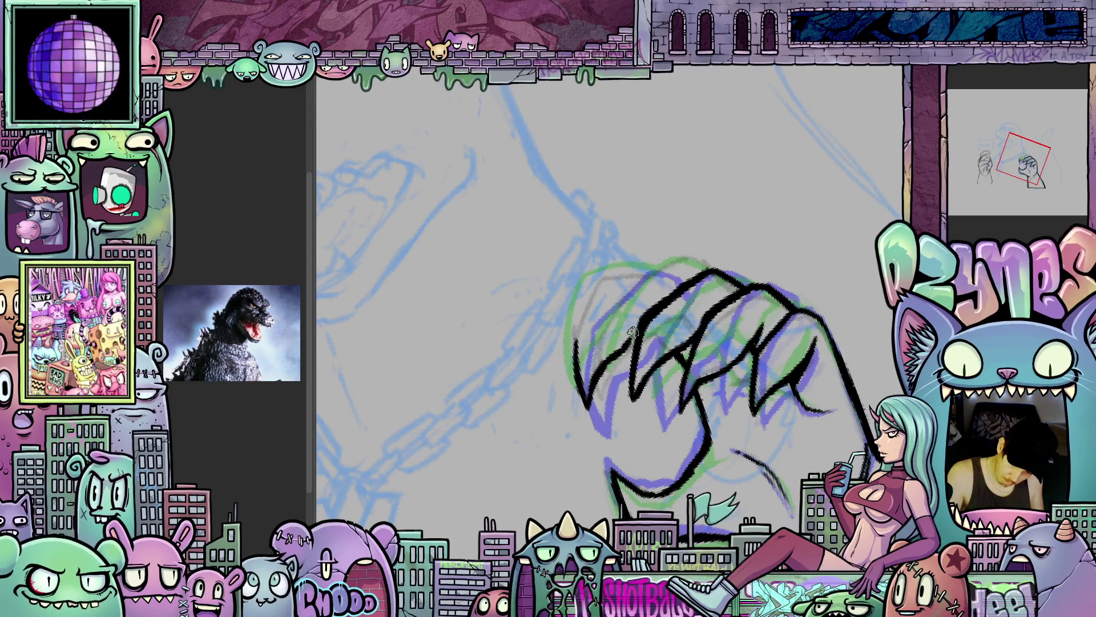
mouse_move(575, 342)
left_mouse_down()
mouse_move(610, 280)
mouse_move(674, 311)
mouse_move(696, 368)
left_mouse_up()
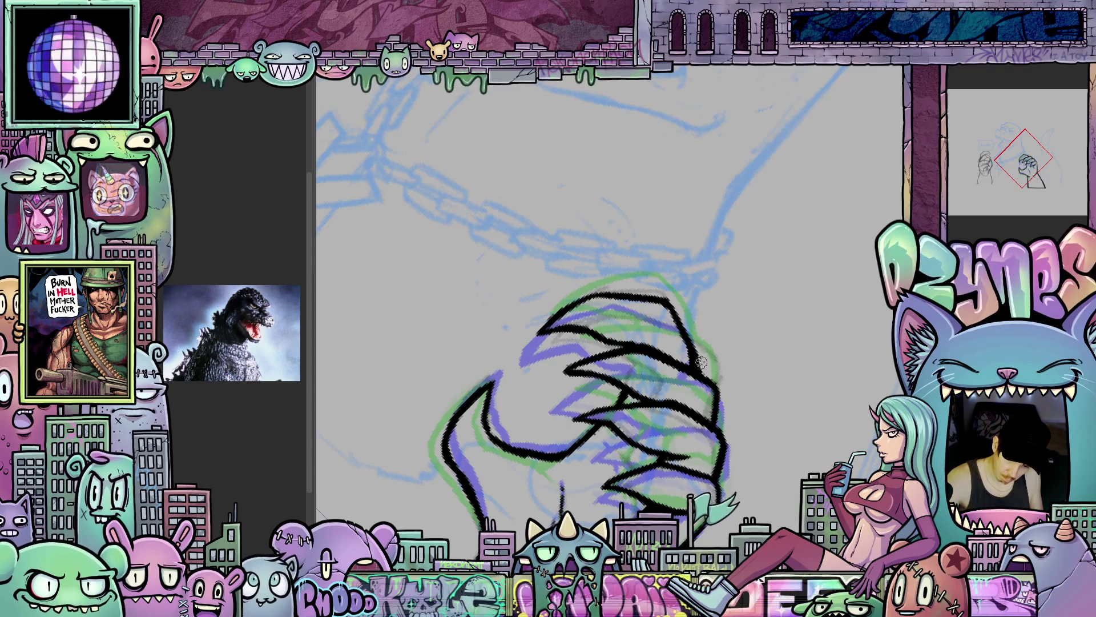
- Turn the canvas upright and zoom out to show the whole monster with its inked fist
key("5")
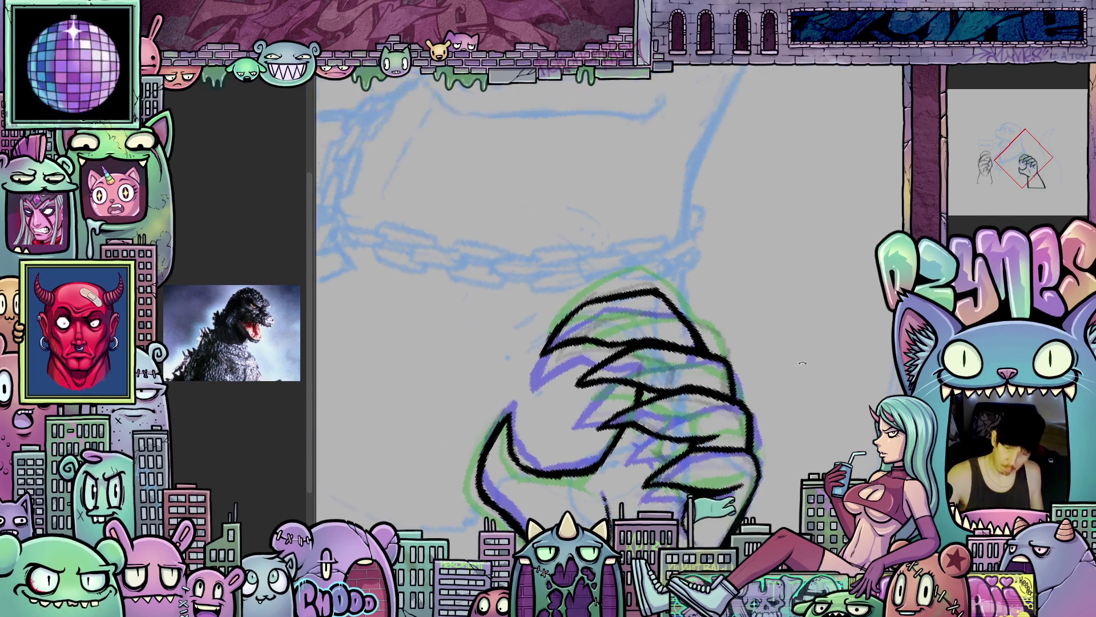
left_click_drag(772, 450, 770, 368)
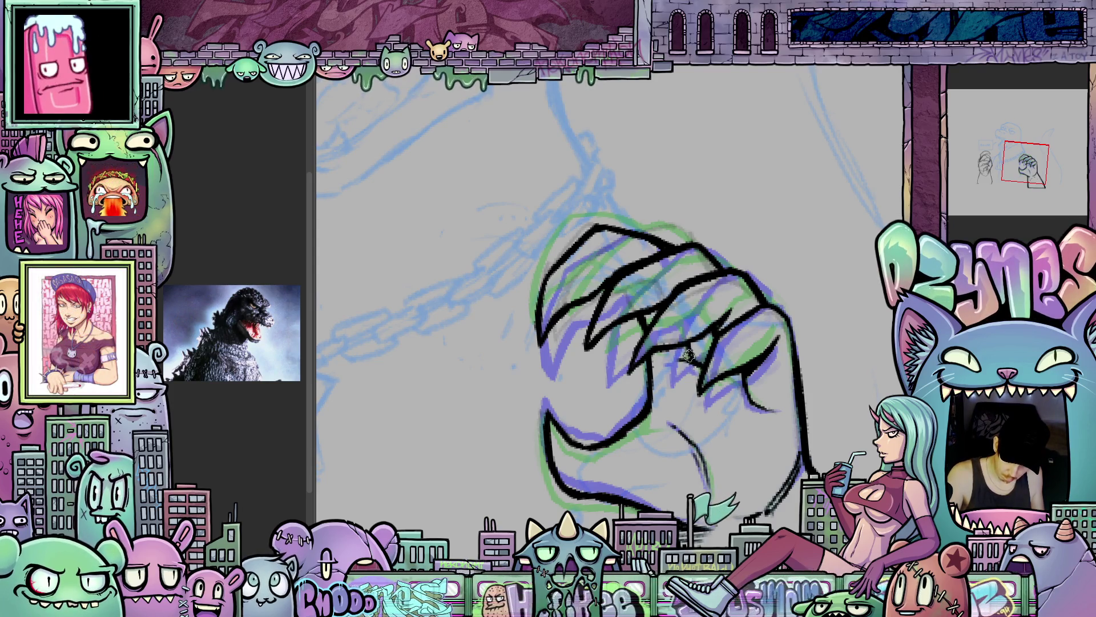
left_click_drag(778, 390, 767, 347)
scroll(767, 347, "down", 3)
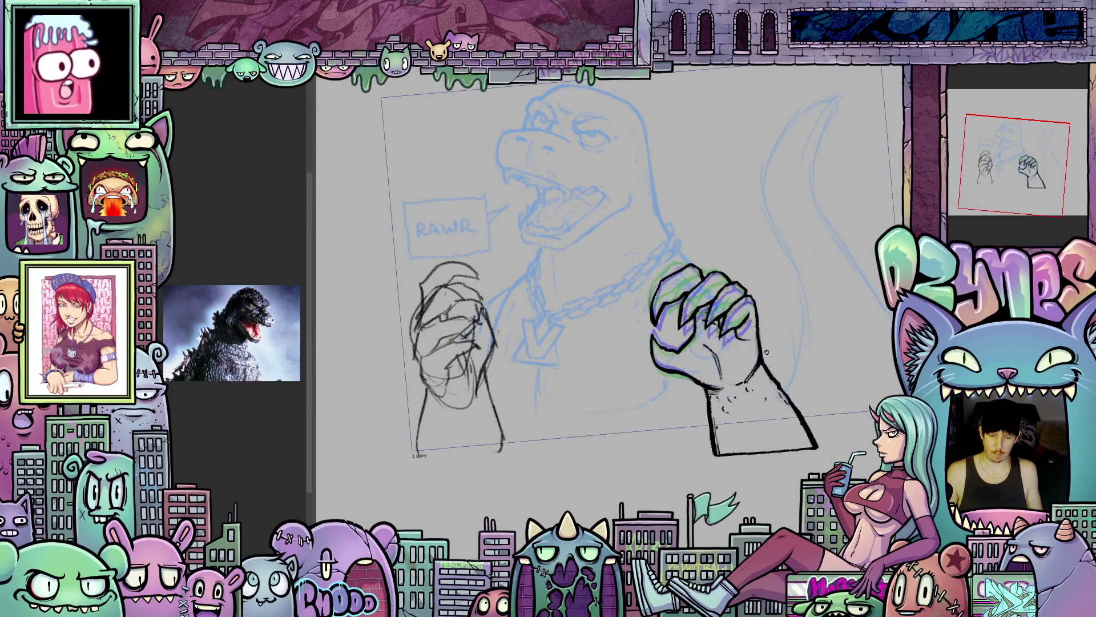